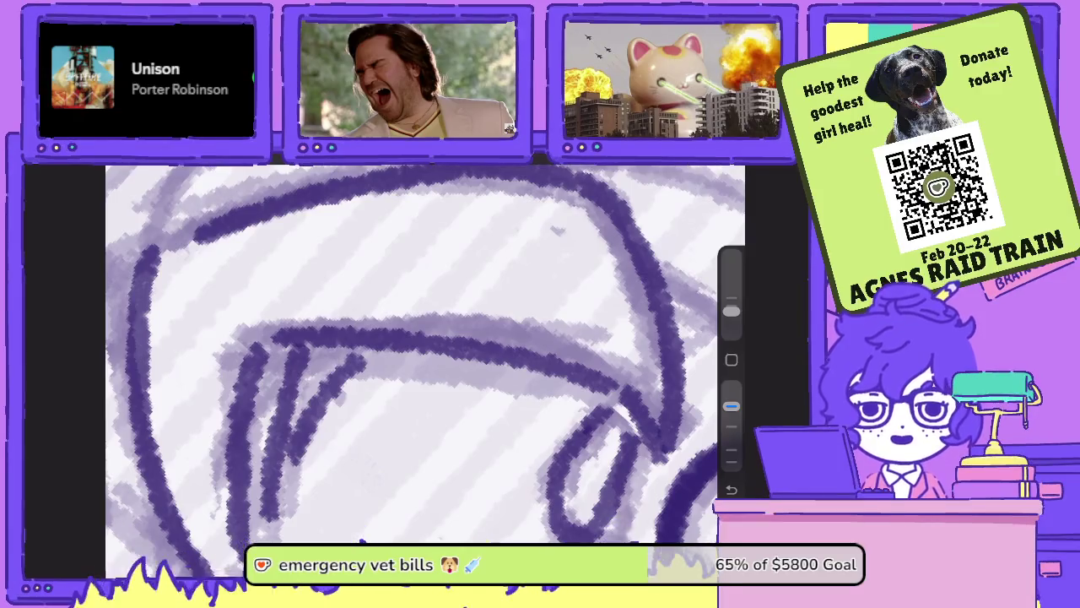
# - Zoom in and ink the right side of the left character's face outline in dark purple
pyautogui.scroll(-5, 422, 363)
pyautogui.scroll(2, 287, 371)
pyautogui.scroll(2, 287, 371)
pyautogui.scroll(2, 287, 372)
pyautogui.moveTo(420, 250)
pyautogui.mouseDown()
pyautogui.moveTo(451, 338)
pyautogui.moveTo(417, 454)
pyautogui.moveTo(496, 301)
pyautogui.moveTo(431, 209)
pyautogui.mouseUp()
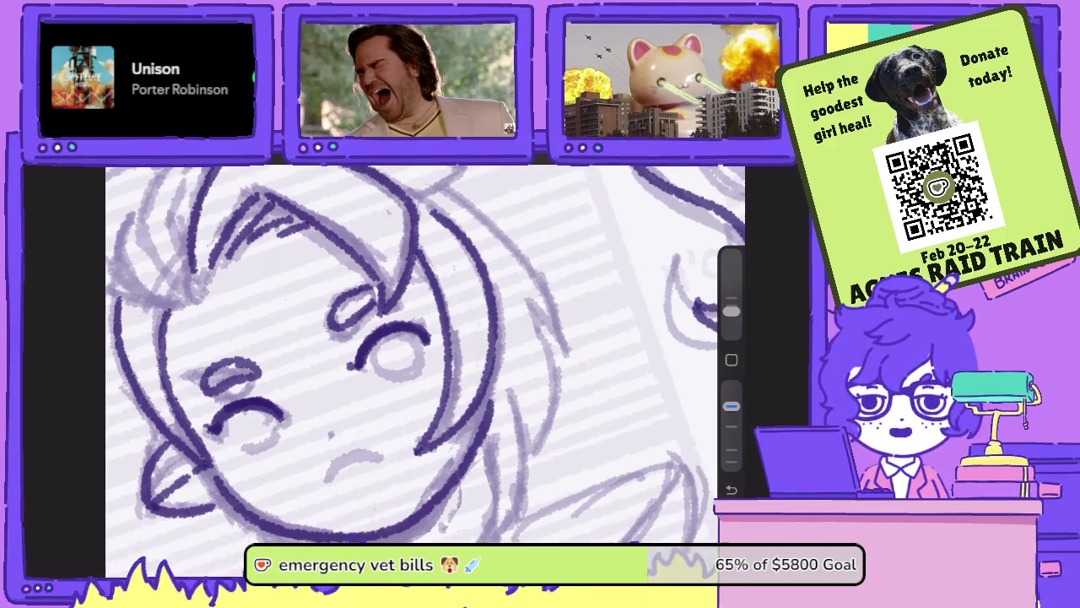
# - Ink a hair stroke beside the face, redrawing it once, and fine-tune the brush opacity
pyautogui.moveTo(490, 510); pyautogui.dragTo(473, 400)
pyautogui.hotkey('ctrl', 'z')
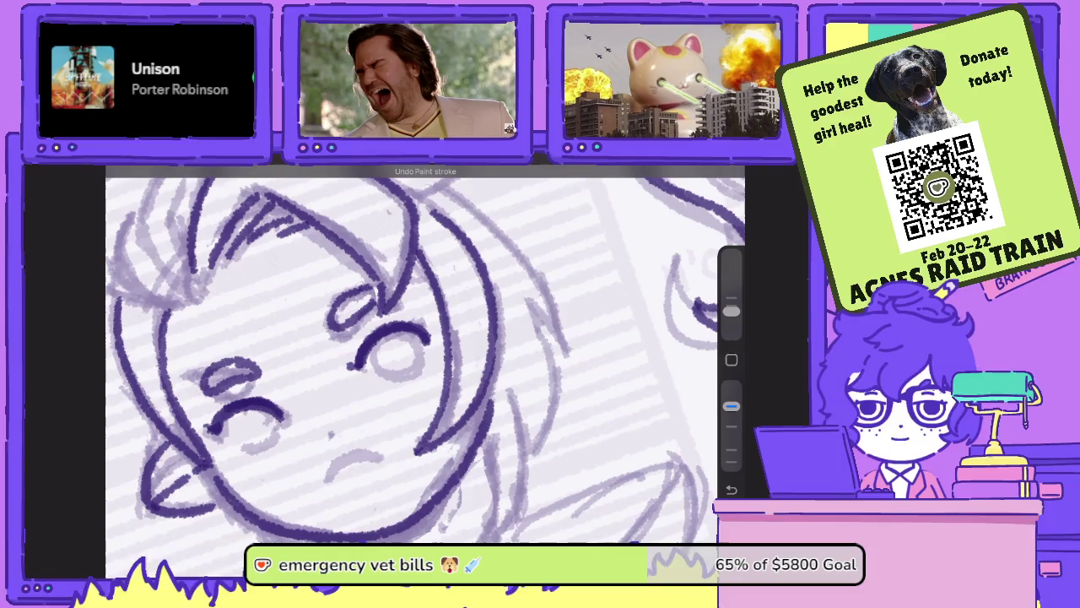
pyautogui.moveTo(492, 510); pyautogui.dragTo(481, 393)
pyautogui.moveTo(731, 406); pyautogui.dragTo(730, 386)
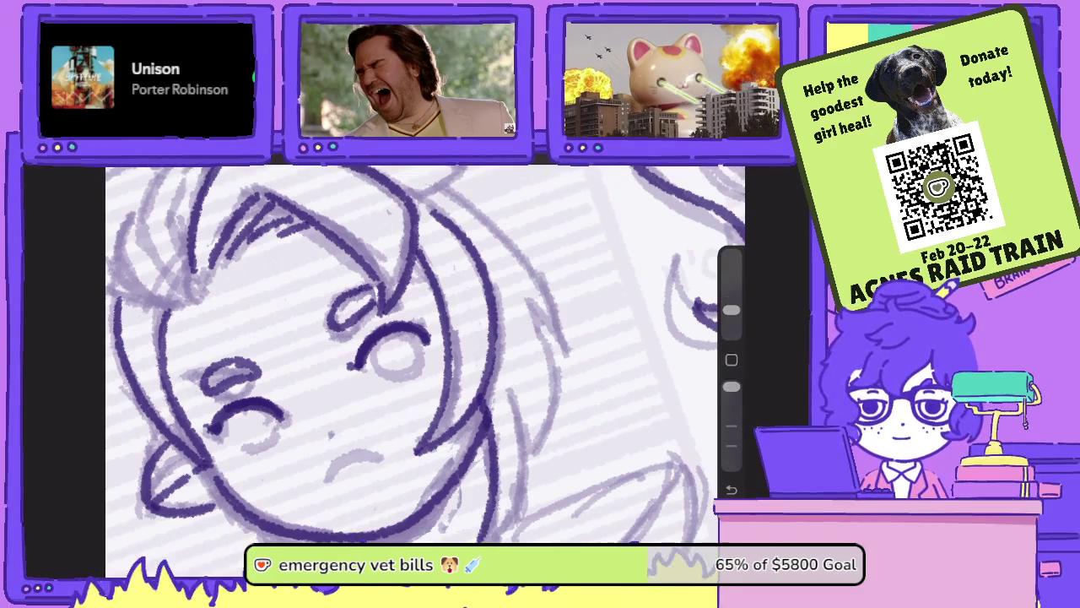
pyautogui.moveTo(730, 386); pyautogui.dragTo(731, 406)
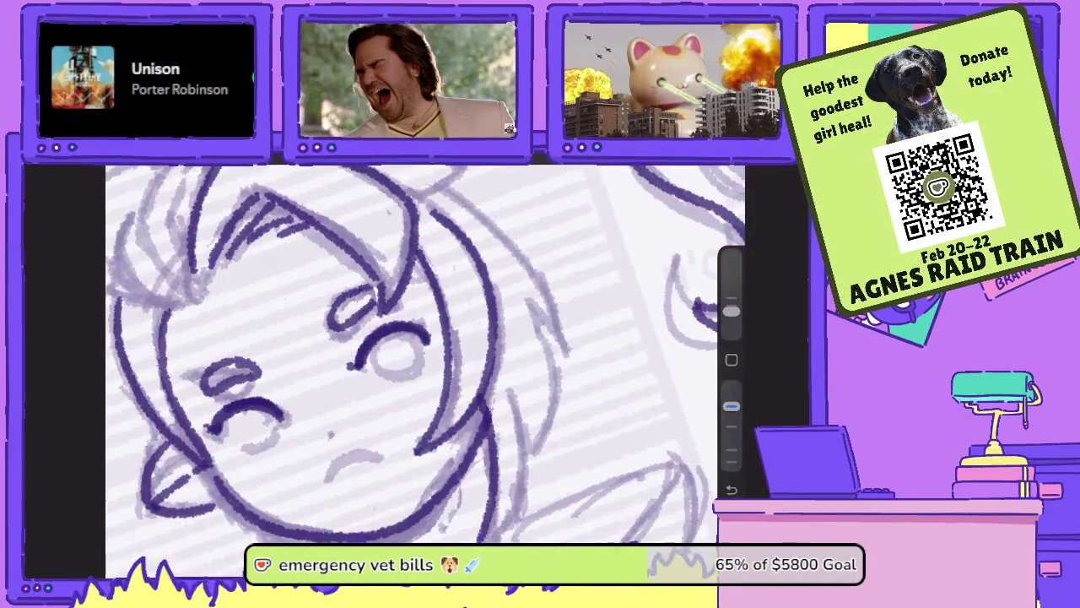
# - Ink several hair strands and jagged hair tips on the right of the face
pyautogui.moveTo(507, 394); pyautogui.dragTo(530, 511)
pyautogui.moveTo(511, 371); pyautogui.dragTo(525, 403)
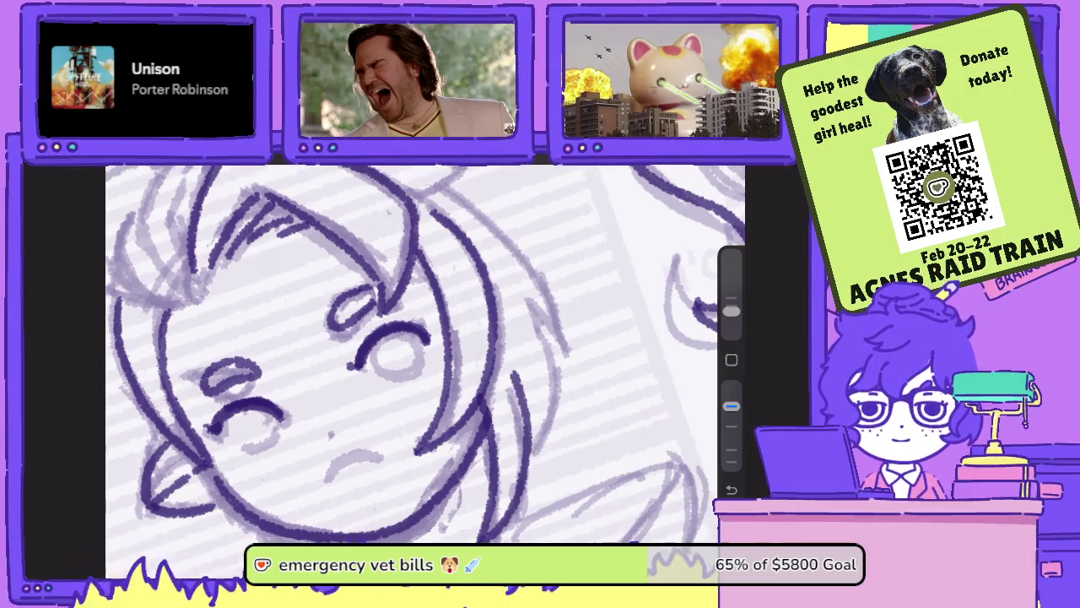
pyautogui.moveTo(557, 304); pyautogui.dragTo(527, 437)
pyautogui.moveTo(422, 355)
pyautogui.mouseDown()
pyautogui.moveTo(405, 367)
pyautogui.moveTo(405, 337)
pyautogui.mouseUp()
pyautogui.moveTo(479, 422); pyautogui.dragTo(474, 483)
pyautogui.moveTo(498, 402); pyautogui.dragTo(481, 474)
pyautogui.moveTo(477, 306)
pyautogui.mouseDown()
pyautogui.moveTo(497, 407)
pyautogui.moveTo(474, 486)
pyautogui.mouseUp()
# - Redo the bad right-side hair strands and the zigzag hair tip, rotating the view as needed
pyautogui.hotkey('ctrl', 'z')
pyautogui.moveTo(503, 414); pyautogui.dragTo(486, 482)
pyautogui.moveTo(481, 284); pyautogui.dragTo(506, 421)
pyautogui.moveTo(422, 355); pyautogui.dragTo(507, 456)
pyautogui.moveTo(422, 355)
pyautogui.mouseDown()
pyautogui.moveTo(507, 439)
pyautogui.moveTo(530, 540)
pyautogui.moveTo(469, 331)
pyautogui.moveTo(450, 308)
pyautogui.moveTo(505, 297)
pyautogui.moveTo(464, 269)
pyautogui.moveTo(515, 250)
pyautogui.moveTo(473, 236)
pyautogui.mouseUp()
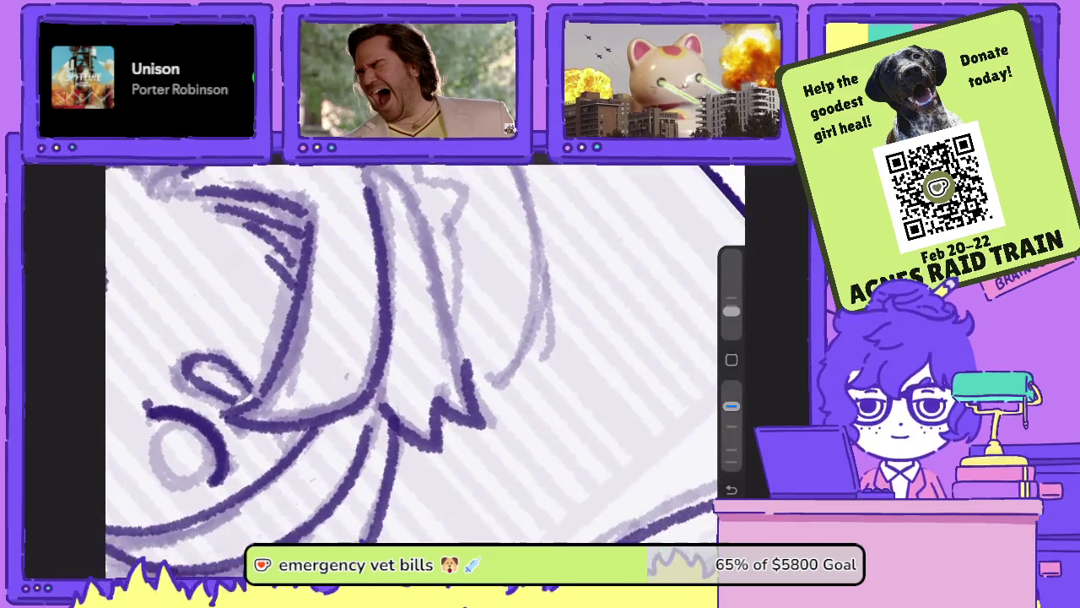
pyautogui.hotkey('ctrl', 'z')
pyautogui.moveTo(405, 499)
pyautogui.mouseDown()
pyautogui.moveTo(447, 440)
pyautogui.moveTo(489, 480)
pyautogui.moveTo(406, 249)
pyautogui.mouseUp()
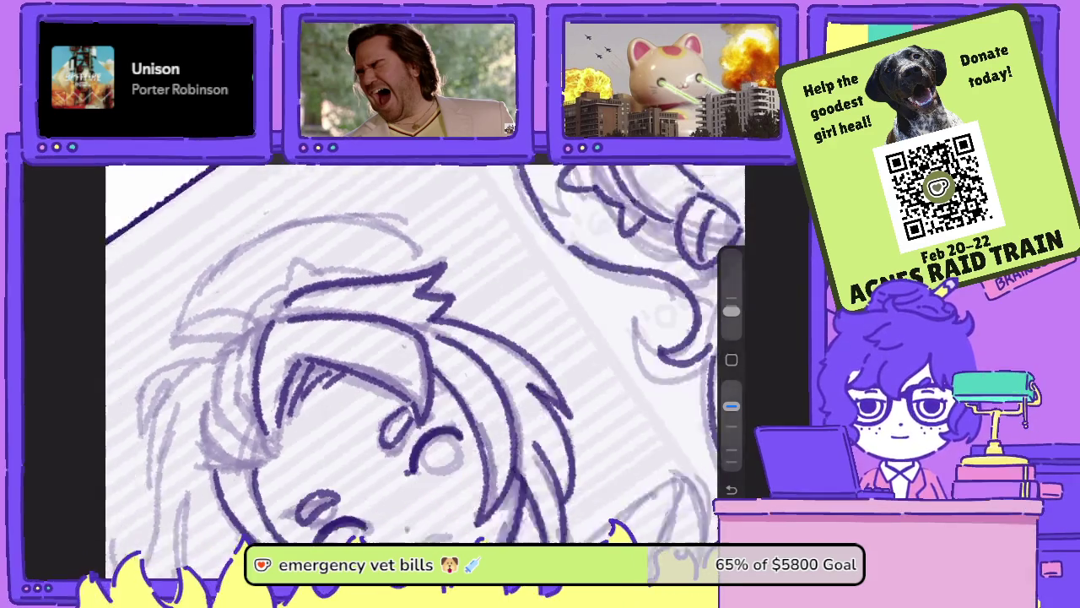
pyautogui.moveTo(439, 447); pyautogui.dragTo(476, 422)
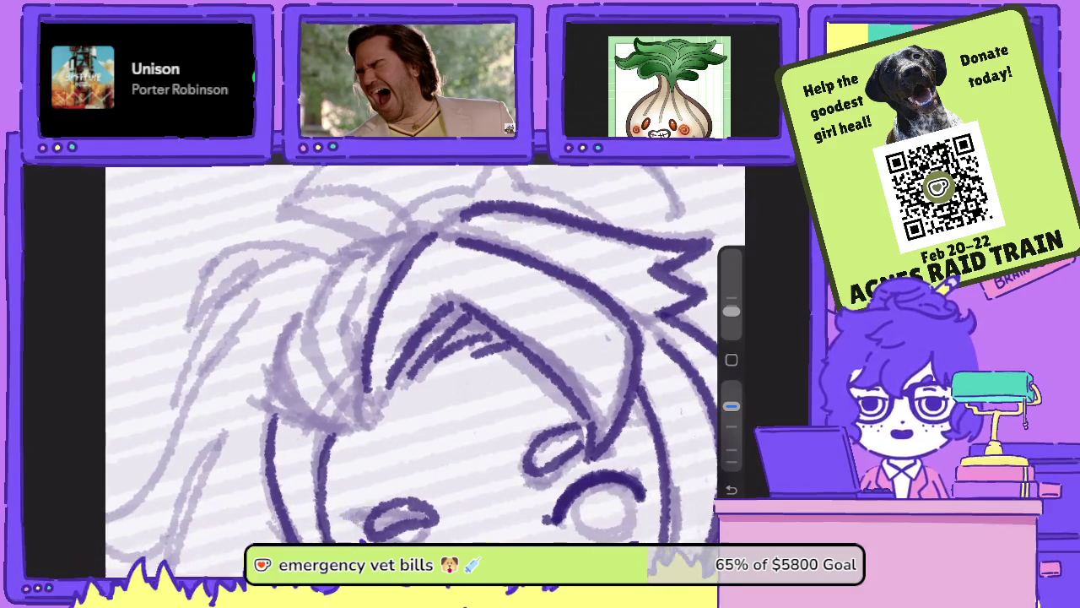
# - Ink curved bang strands and small hair strokes across the forehead, then zoom out to the full lineup
pyautogui.moveTo(367, 418)
pyautogui.mouseDown()
pyautogui.moveTo(297, 402)
pyautogui.moveTo(294, 337)
pyautogui.moveTo(307, 291)
pyautogui.moveTo(355, 257)
pyautogui.moveTo(371, 267)
pyautogui.moveTo(341, 390)
pyautogui.moveTo(326, 407)
pyautogui.mouseUp()
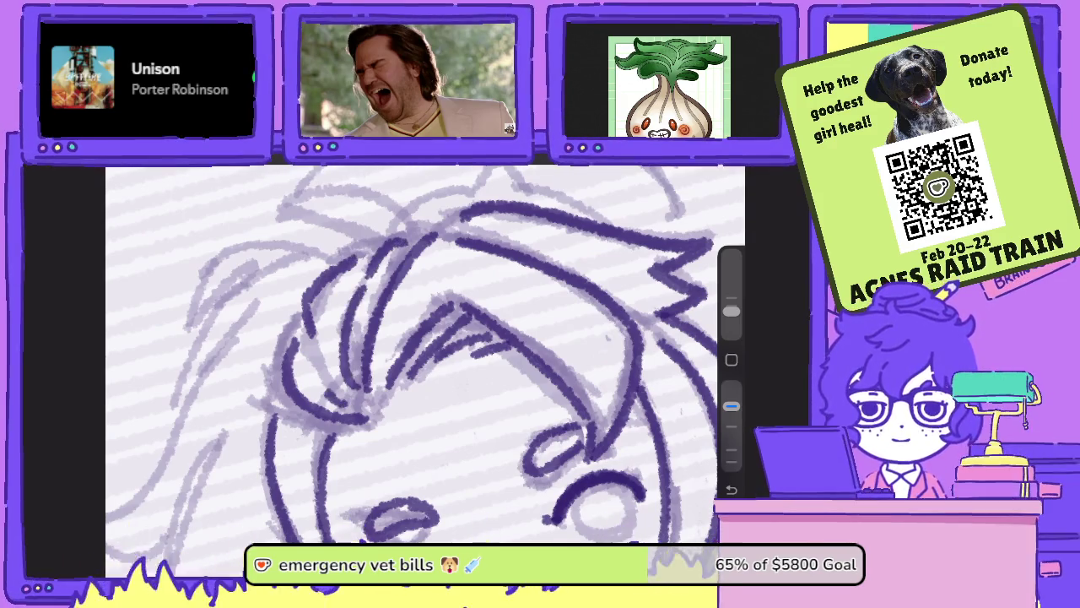
pyautogui.moveTo(333, 341); pyautogui.dragTo(315, 393)
pyautogui.moveTo(380, 405)
pyautogui.mouseDown()
pyautogui.moveTo(368, 413)
pyautogui.moveTo(381, 410)
pyautogui.mouseUp()
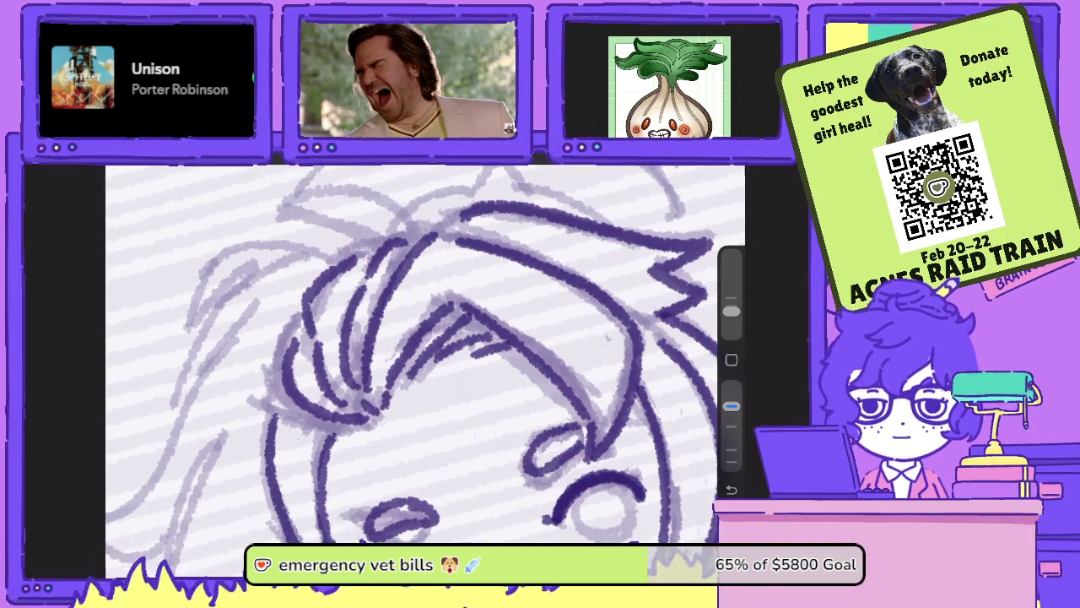
pyautogui.scroll(-5, 425, 355)
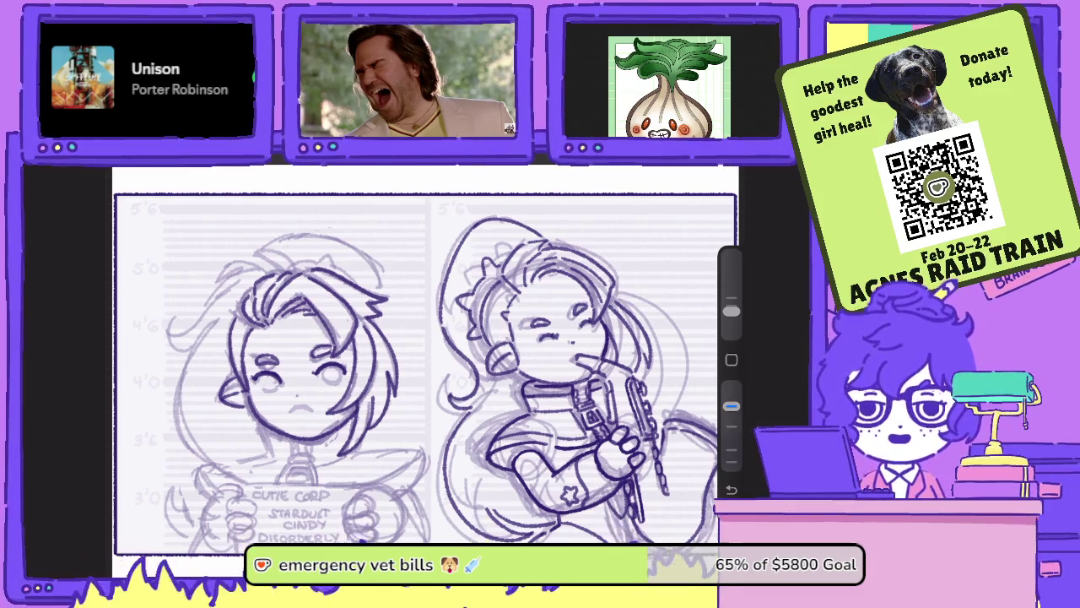
# - Ink the closed left eye, the round right eye and the small mouth
pyautogui.scroll(3, 291, 380)
pyautogui.scroll(3, 291, 379)
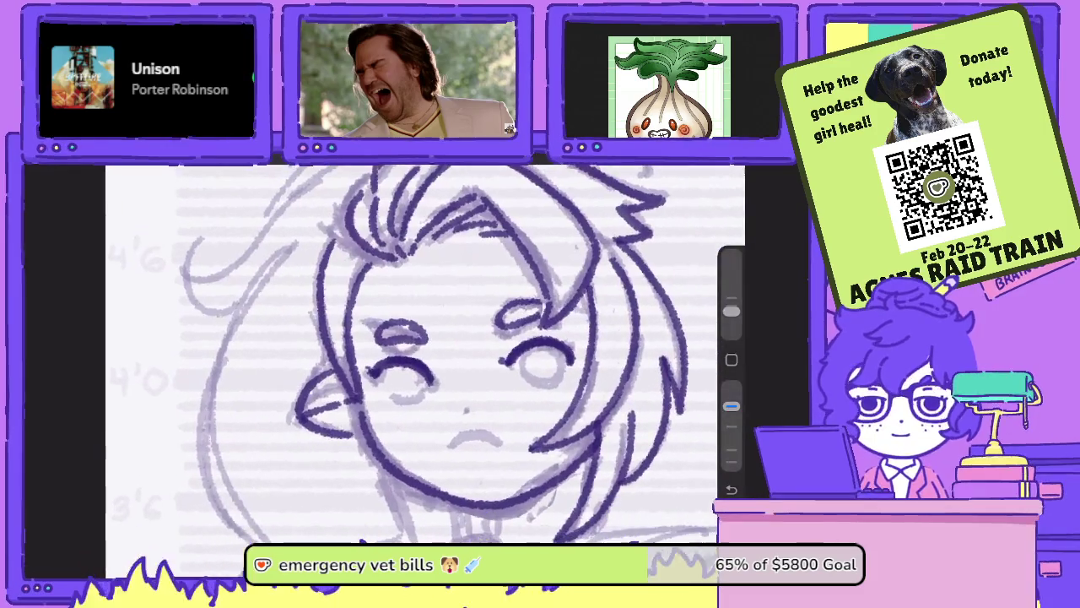
pyautogui.scroll(2, 292, 380)
pyautogui.moveTo(404, 376)
pyautogui.mouseDown()
pyautogui.moveTo(368, 385)
pyautogui.moveTo(361, 373)
pyautogui.mouseUp()
pyautogui.moveTo(547, 353)
pyautogui.mouseDown()
pyautogui.moveTo(562, 371)
pyautogui.moveTo(590, 348)
pyautogui.mouseUp()
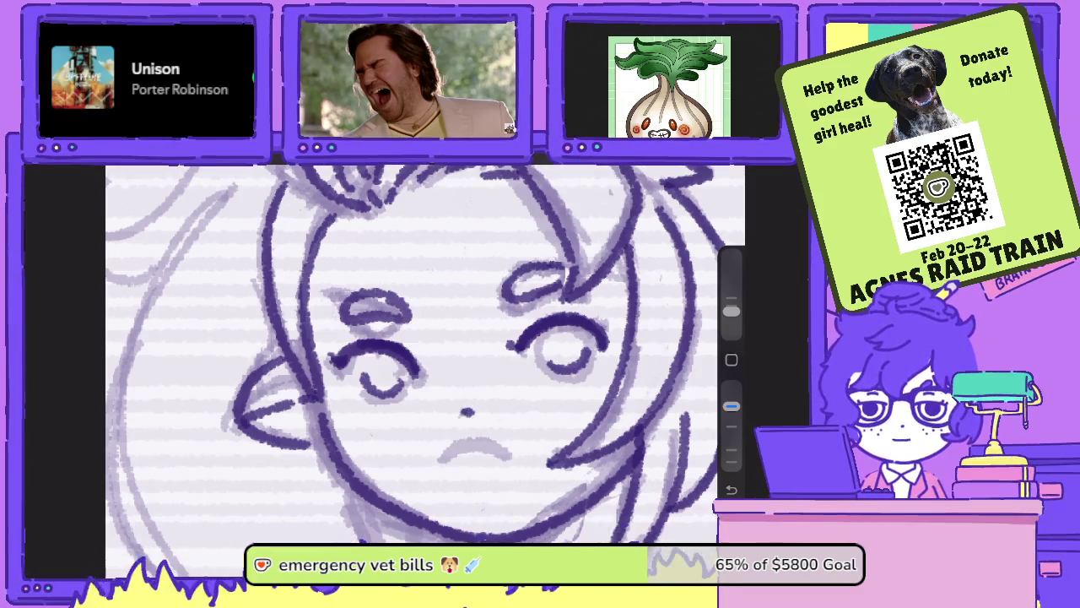
pyautogui.moveTo(506, 456); pyautogui.dragTo(443, 466)
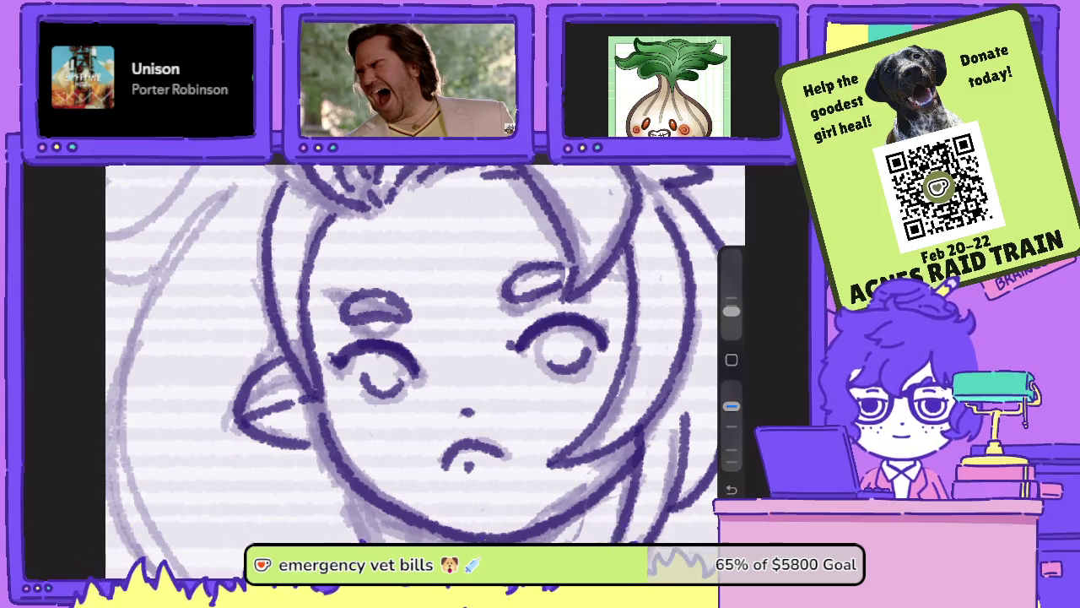
# - Ink a pointed cat ear on top of the hair
pyautogui.scroll(-5, 425, 354)
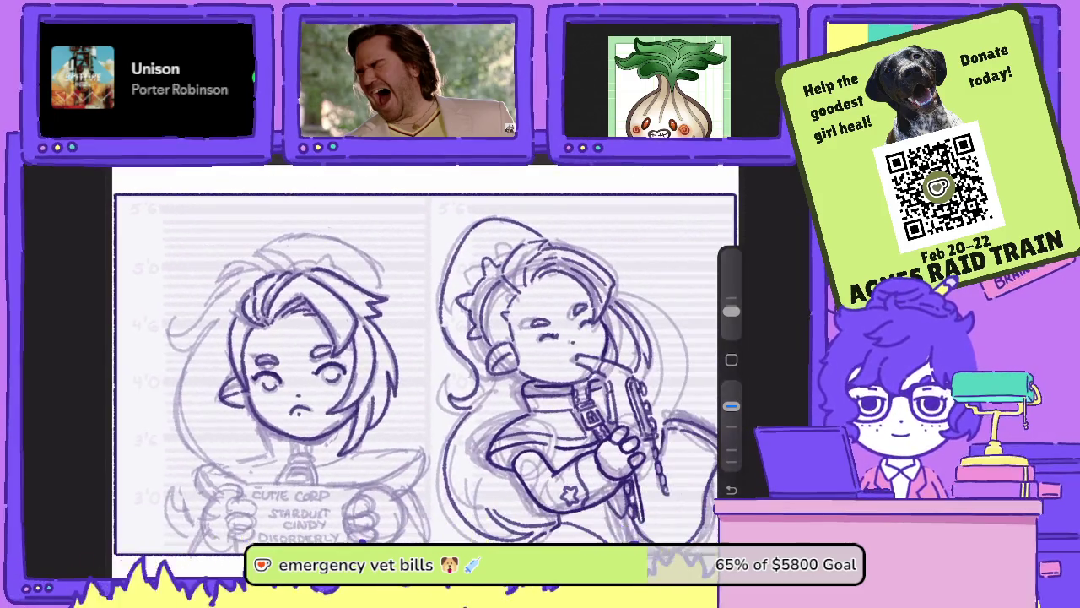
pyautogui.scroll(5, 253, 354)
pyautogui.scroll(3, 422, 354)
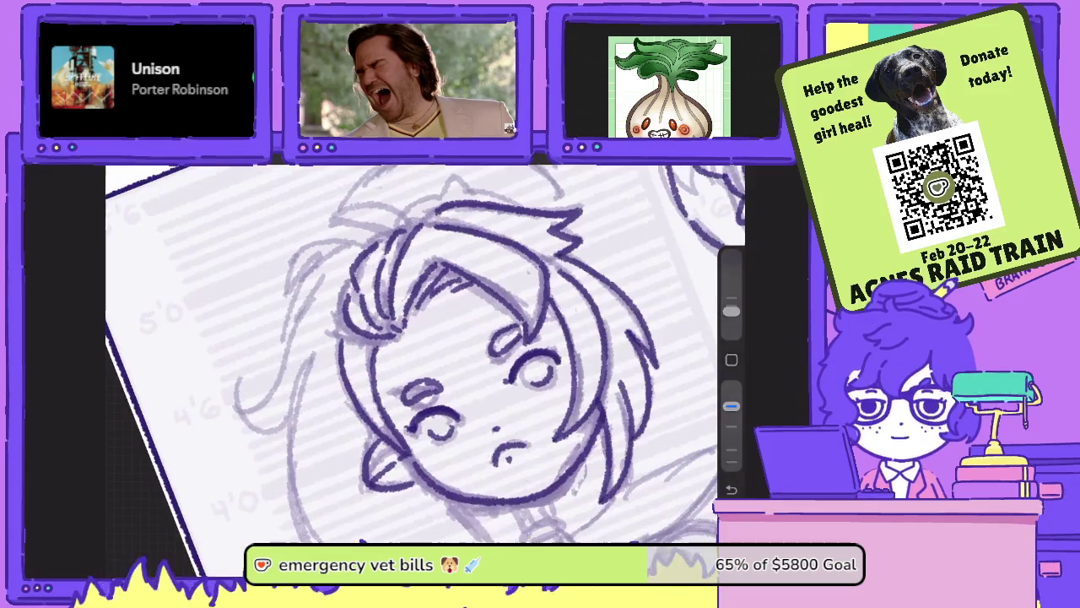
pyautogui.moveTo(519, 356)
pyautogui.mouseDown()
pyautogui.moveTo(491, 297)
pyautogui.moveTo(469, 319)
pyautogui.moveTo(404, 297)
pyautogui.mouseUp()
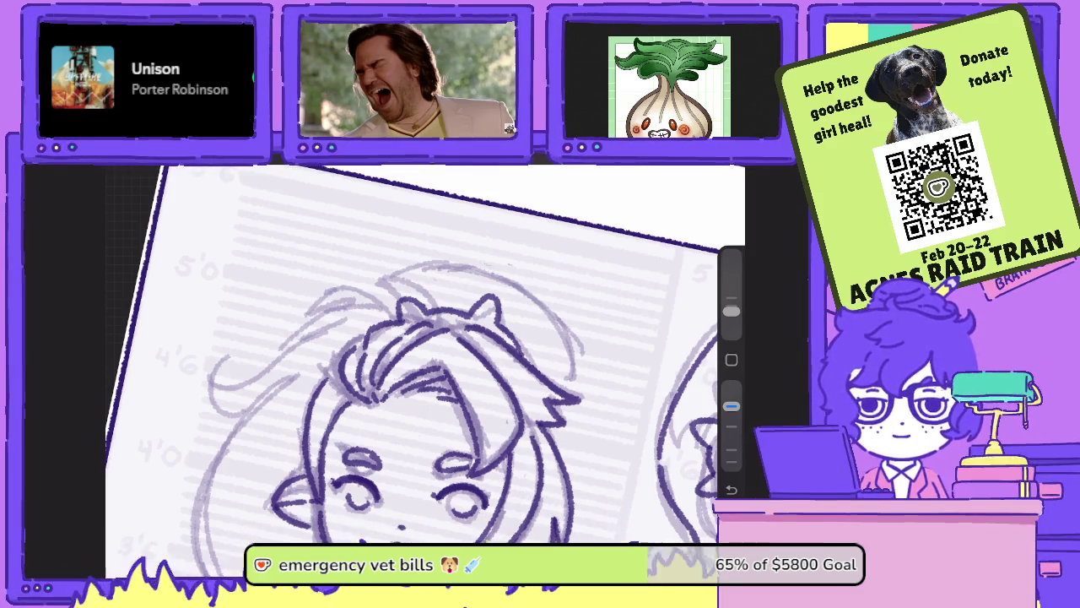
# - Ink two curled hair strands on the left side of the head
pyautogui.scroll(2, 405, 379)
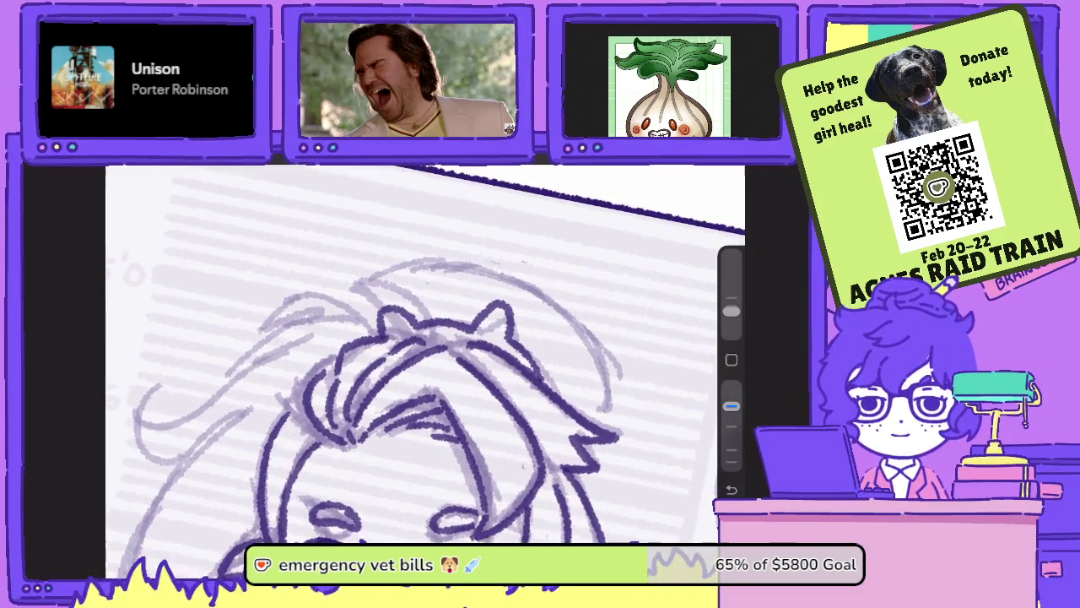
pyautogui.scroll(-2, 422, 354)
pyautogui.moveTo(346, 287)
pyautogui.mouseDown()
pyautogui.moveTo(313, 464)
pyautogui.moveTo(365, 445)
pyautogui.mouseUp()
pyautogui.scroll(-2, 422, 354)
pyautogui.scroll(1, 422, 354)
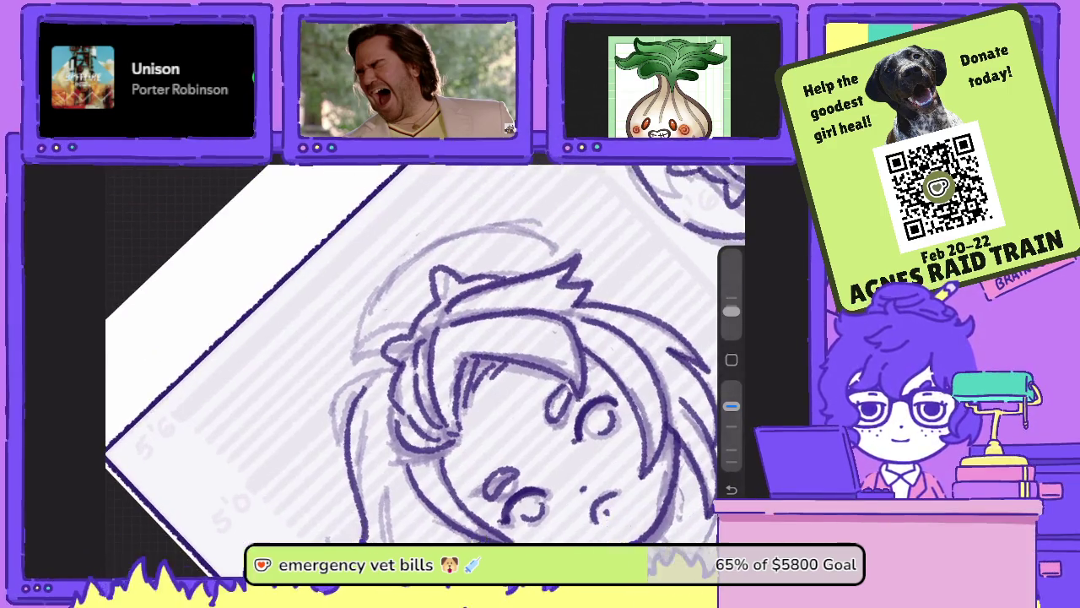
pyautogui.moveTo(363, 372)
pyautogui.mouseDown()
pyautogui.moveTo(369, 312)
pyautogui.moveTo(434, 280)
pyautogui.mouseUp()
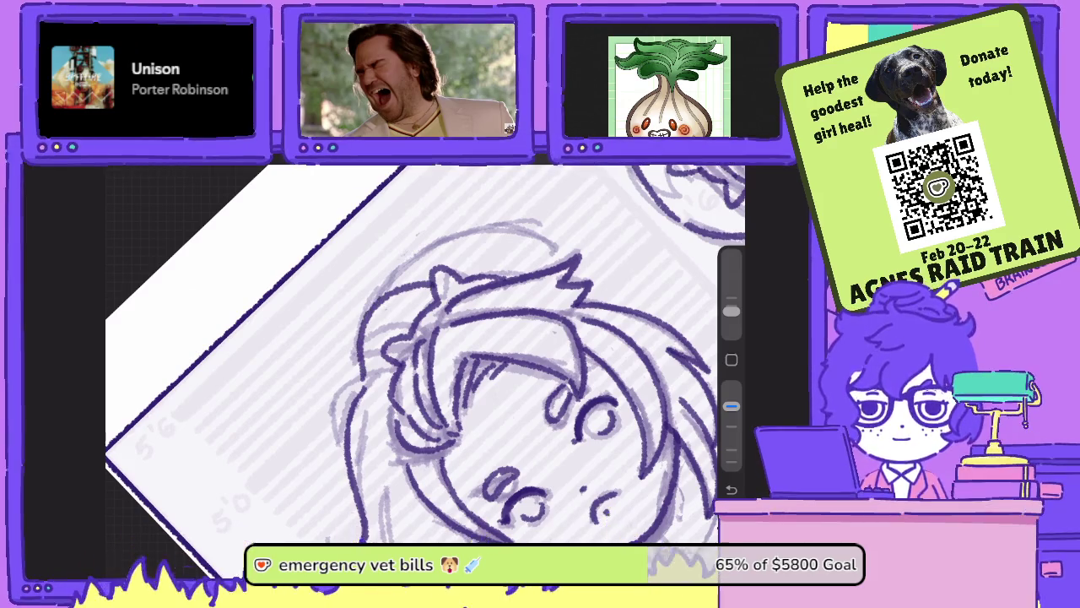
pyautogui.scroll(2, 413, 354)
# - Redo the hair strokes across the top and right side of the head
pyautogui.hotkey('ctrl', 'z')
pyautogui.moveTo(350, 260)
pyautogui.mouseDown()
pyautogui.moveTo(464, 272)
pyautogui.moveTo(495, 312)
pyautogui.moveTo(540, 444)
pyautogui.mouseUp()
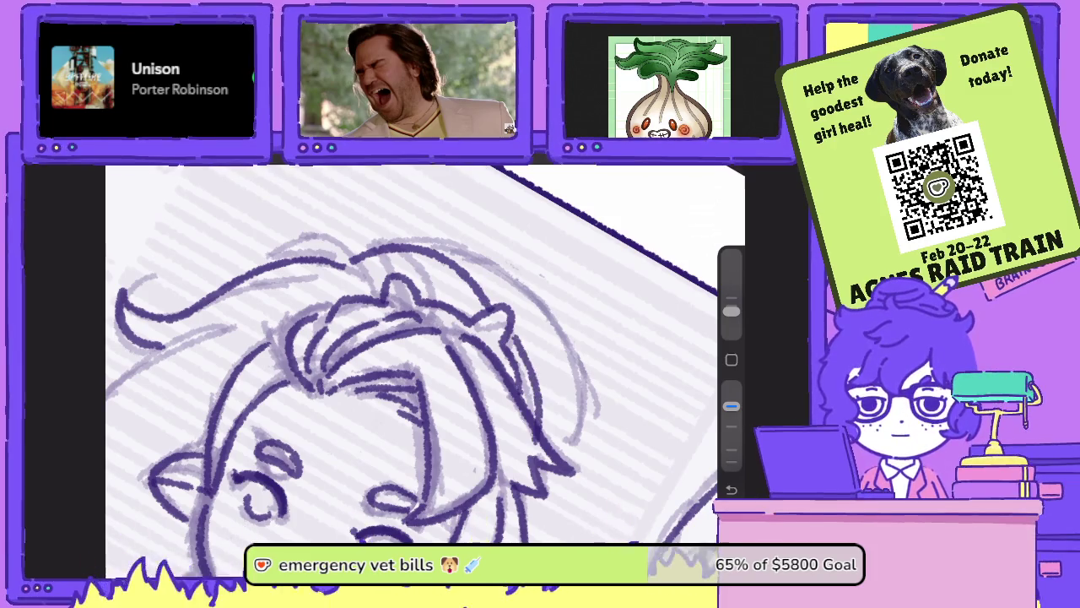
pyautogui.hotkey('ctrl', 'z')
pyautogui.moveTo(512, 334); pyautogui.dragTo(546, 439)
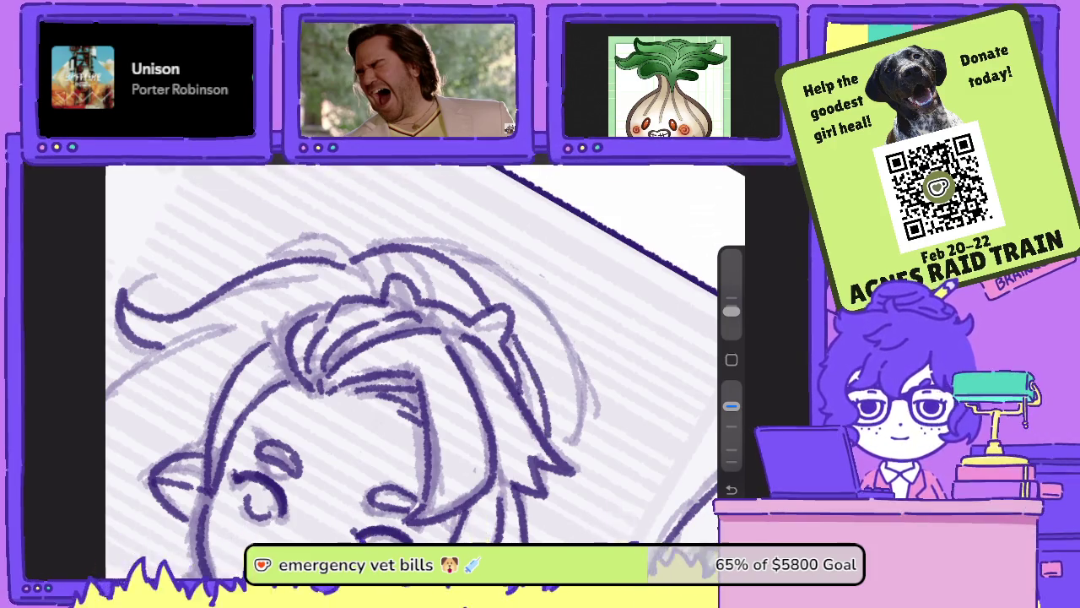
# - Ink a long curving line along the hair
pyautogui.scroll(-2, 413, 355)
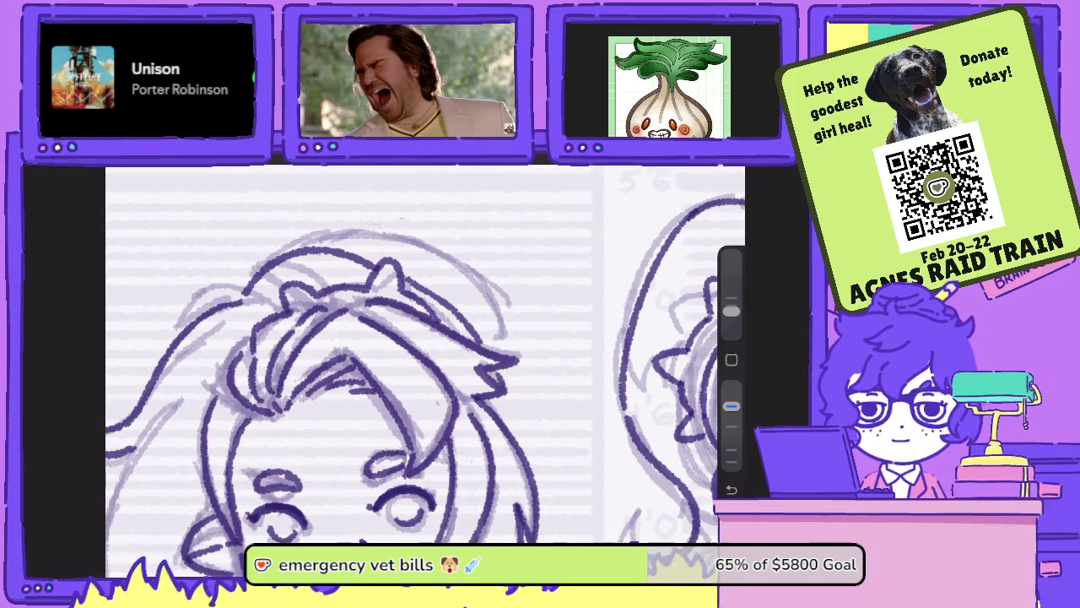
pyautogui.scroll(-2, 422, 354)
pyautogui.scroll(-2, 422, 355)
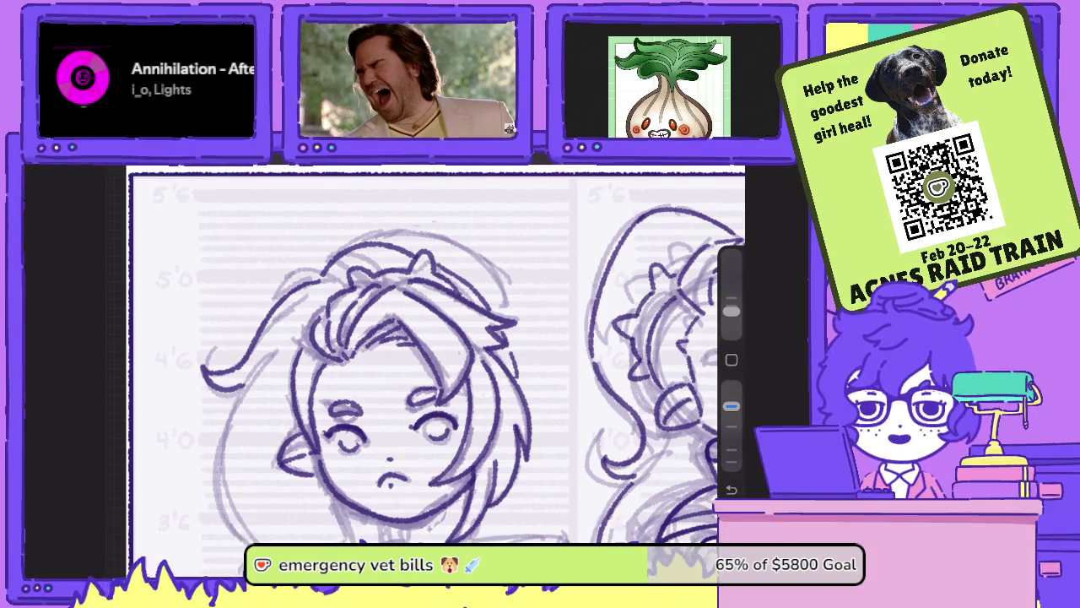
pyautogui.scroll(5, 422, 355)
pyautogui.scroll(3, 422, 355)
pyautogui.moveTo(608, 454)
pyautogui.mouseDown()
pyautogui.moveTo(544, 271)
pyautogui.moveTo(414, 201)
pyautogui.mouseUp()
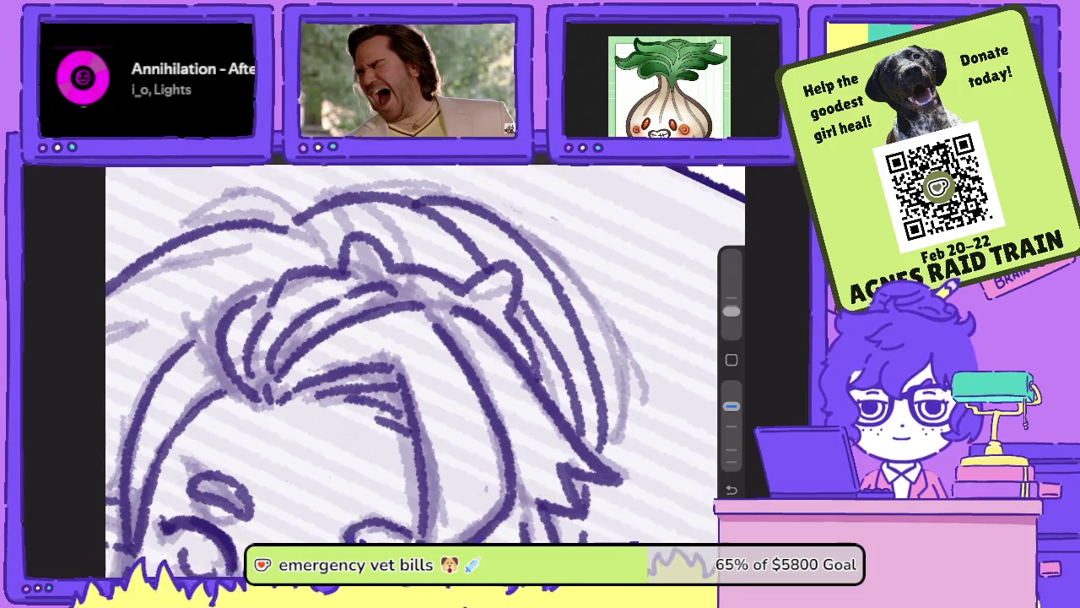
# - Ink the left jawline and a line running down from just below the chin
pyautogui.scroll(-3, 425, 354)
pyautogui.scroll(-3, 425, 355)
pyautogui.scroll(-2, 426, 355)
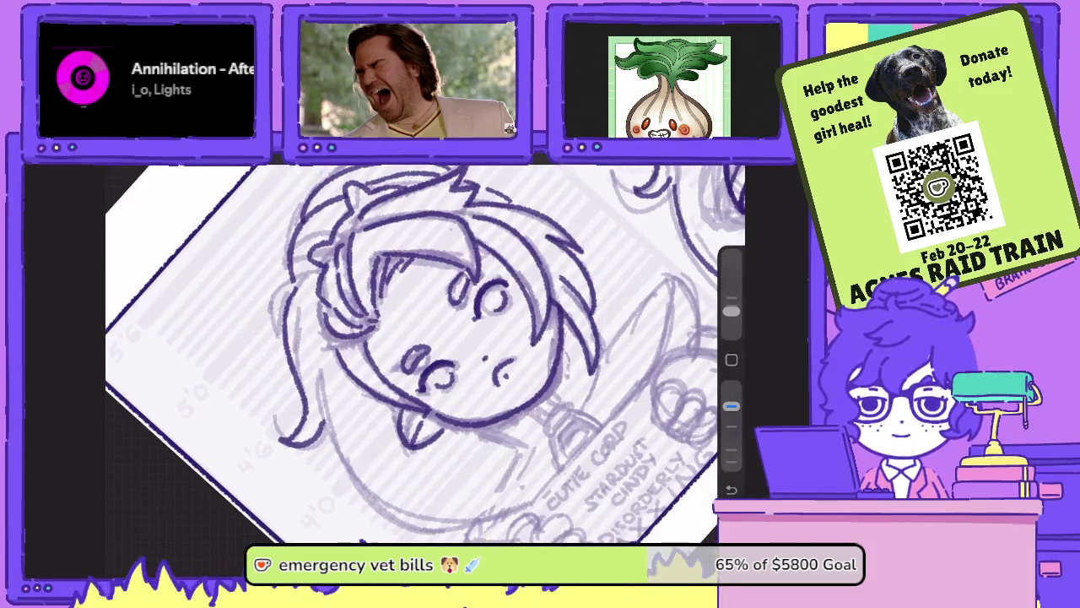
pyautogui.scroll(3, 426, 354)
pyautogui.moveTo(334, 348)
pyautogui.mouseDown()
pyautogui.moveTo(327, 430)
pyautogui.moveTo(407, 542)
pyautogui.mouseUp()
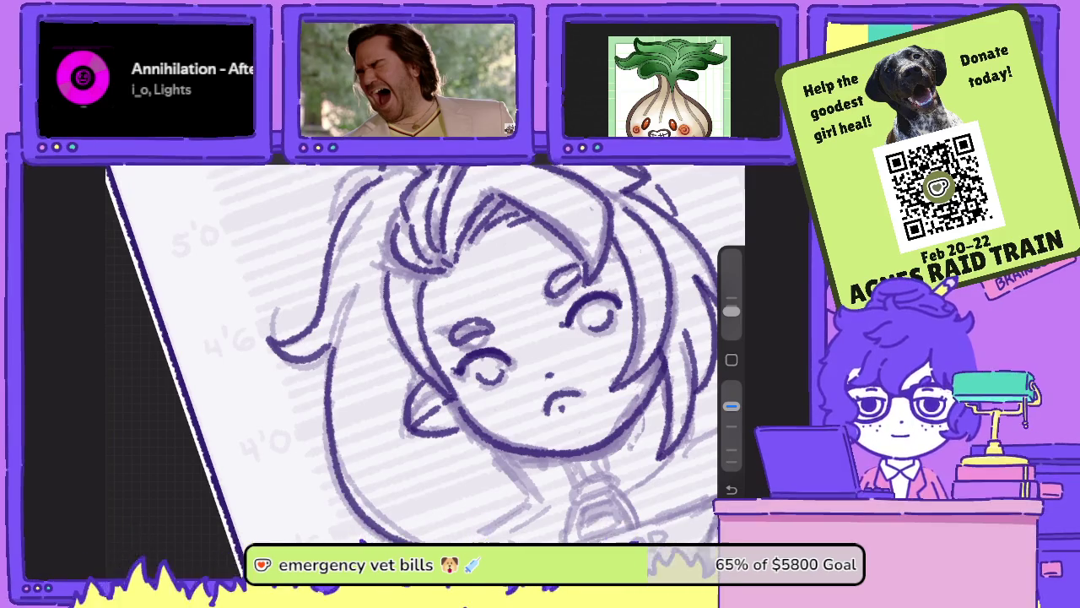
pyautogui.scroll(-2, 422, 355)
pyautogui.scroll(-2, 422, 354)
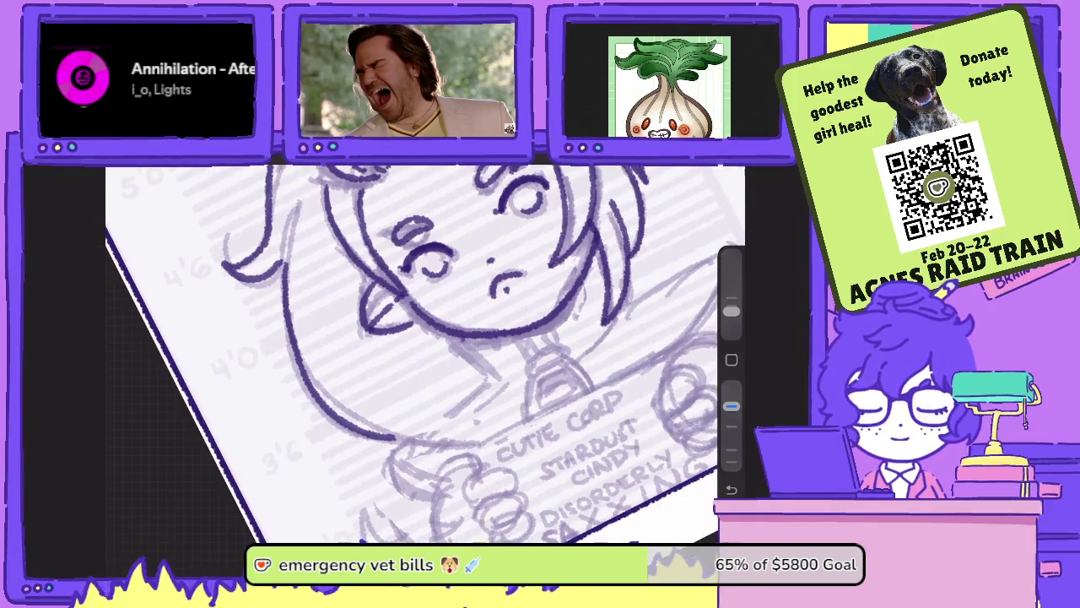
pyautogui.moveTo(457, 339); pyautogui.dragTo(486, 376)
pyautogui.moveTo(469, 379)
pyautogui.mouseDown()
pyautogui.moveTo(440, 515)
pyautogui.moveTo(449, 540)
pyautogui.mouseUp()
pyautogui.scroll(-5, 422, 354)
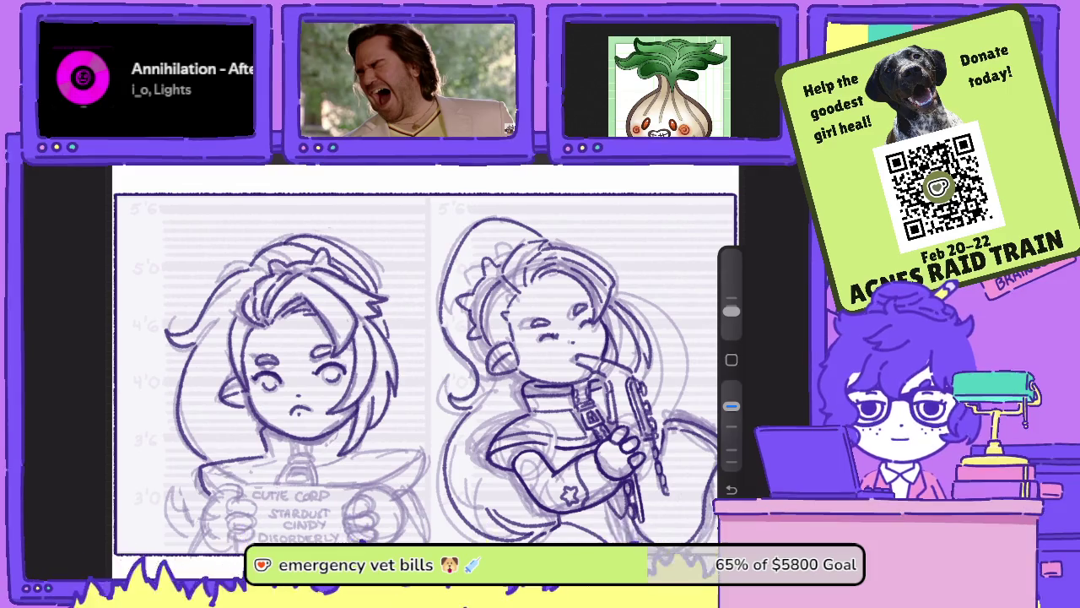
# - Ink the neck and chin lines with short vertical strokes on the neck
pyautogui.scroll(5, 279, 371)
pyautogui.scroll(2, 422, 355)
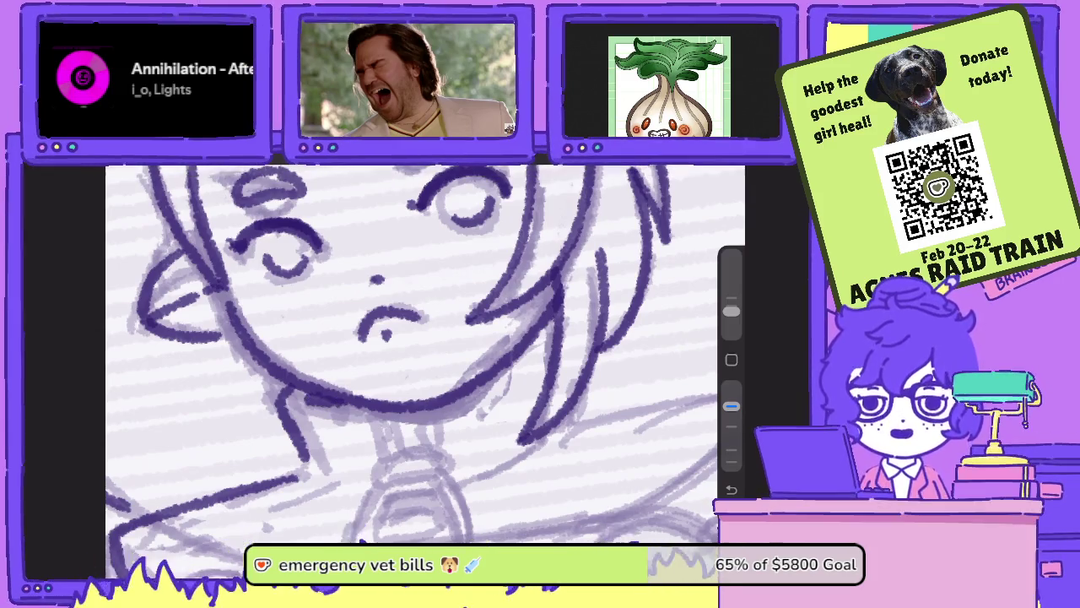
pyautogui.moveTo(285, 401)
pyautogui.mouseDown()
pyautogui.moveTo(321, 430)
pyautogui.moveTo(361, 433)
pyautogui.moveTo(395, 457)
pyautogui.moveTo(373, 420)
pyautogui.mouseUp()
pyautogui.moveTo(410, 457)
pyautogui.mouseDown()
pyautogui.moveTo(393, 409)
pyautogui.moveTo(432, 449)
pyautogui.mouseUp()
pyautogui.moveTo(429, 403)
pyautogui.mouseDown()
pyautogui.moveTo(420, 456)
pyautogui.moveTo(408, 412)
pyautogui.moveTo(404, 470)
pyautogui.moveTo(387, 499)
pyautogui.moveTo(408, 491)
pyautogui.mouseUp()
# - Ink the collar piece: lines below the neck, curved sides, outer arc and inner arch
pyautogui.scroll(-2, 425, 354)
pyautogui.moveTo(459, 458); pyautogui.dragTo(407, 490)
pyautogui.moveTo(483, 454); pyautogui.dragTo(462, 467)
pyautogui.scroll(-2, 426, 355)
pyautogui.moveTo(368, 419)
pyautogui.mouseDown()
pyautogui.moveTo(363, 498)
pyautogui.moveTo(393, 523)
pyautogui.moveTo(456, 494)
pyautogui.moveTo(519, 422)
pyautogui.moveTo(452, 353)
pyautogui.mouseUp()
pyautogui.scroll(-2, 425, 355)
pyautogui.moveTo(498, 253); pyautogui.dragTo(295, 237)
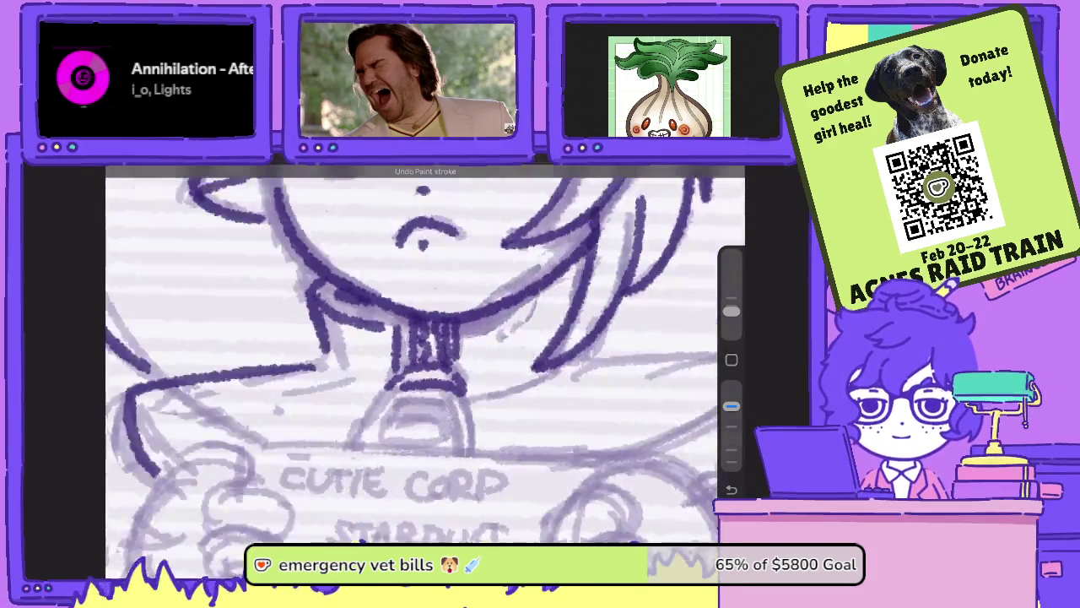
pyautogui.moveTo(371, 422); pyautogui.dragTo(367, 485)
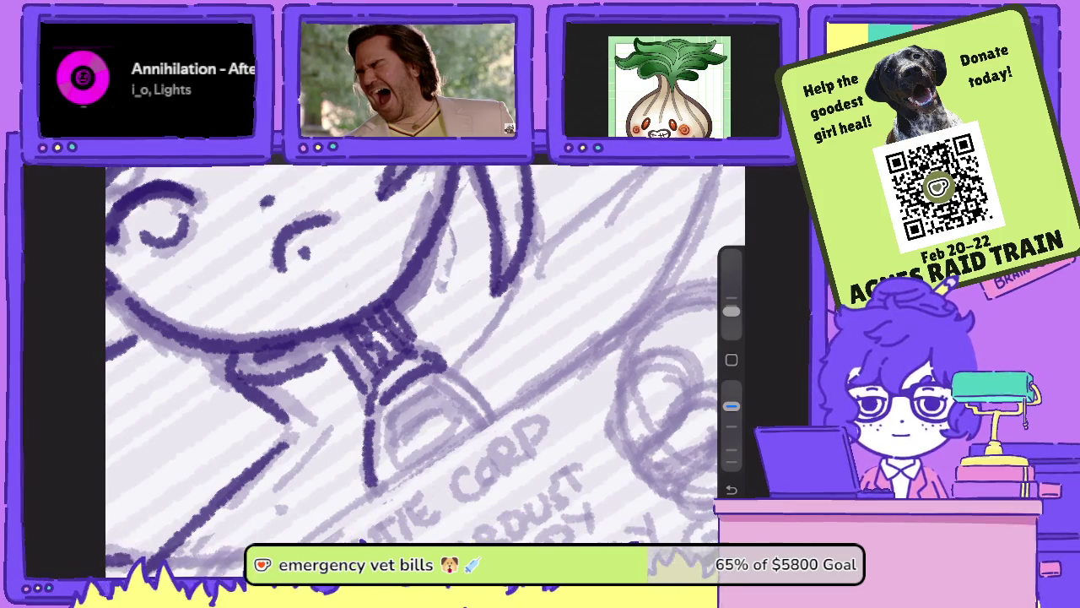
pyautogui.moveTo(488, 422)
pyautogui.mouseDown()
pyautogui.moveTo(441, 371)
pyautogui.moveTo(390, 428)
pyautogui.moveTo(393, 463)
pyautogui.mouseUp()
pyautogui.moveTo(419, 402)
pyautogui.mouseDown()
pyautogui.moveTo(462, 425)
pyautogui.moveTo(427, 453)
pyautogui.moveTo(397, 442)
pyautogui.mouseUp()
# - Try a short curve beside the collar and undo it
pyautogui.scroll(-3, 422, 354)
pyautogui.scroll(-2, 422, 355)
pyautogui.scroll(3, 278, 355)
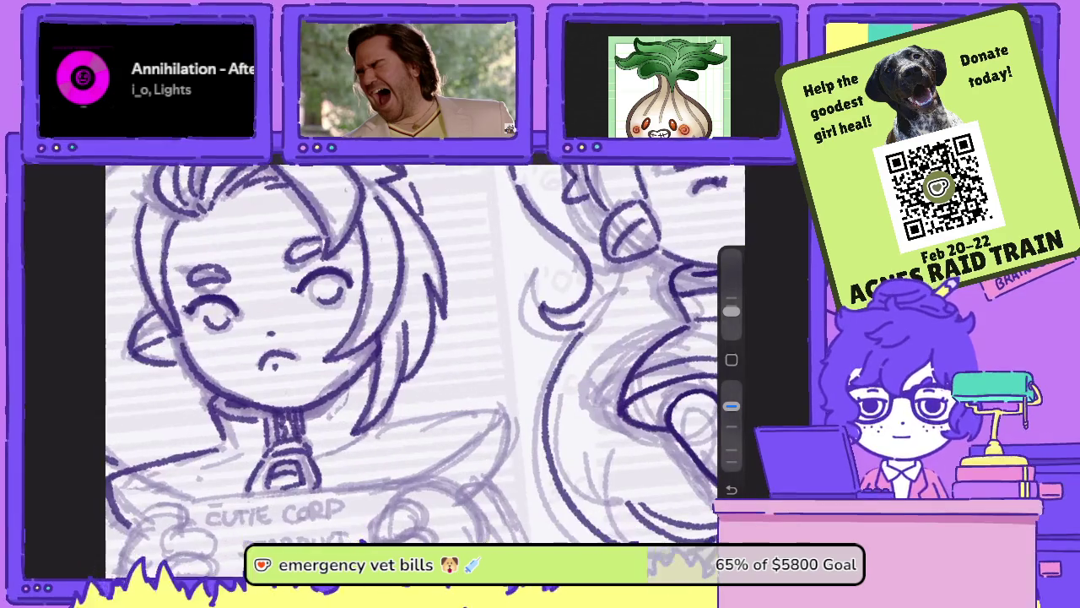
pyautogui.scroll(2, 279, 354)
pyautogui.moveTo(626, 424)
pyautogui.mouseDown()
pyautogui.moveTo(589, 435)
pyautogui.moveTo(641, 400)
pyautogui.moveTo(632, 341)
pyautogui.mouseUp()
pyautogui.hotkey('ctrl', 'z')
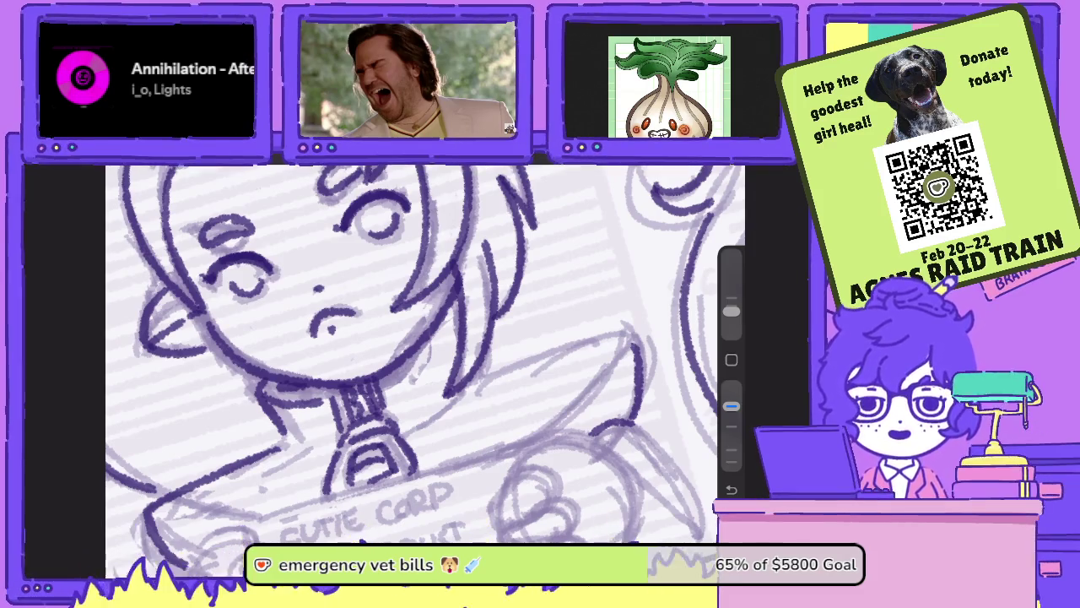
# - Tilt the canvas toward the sign and ink lines near the collar below the face
pyautogui.moveTo(422, 473); pyautogui.dragTo(337, 278)
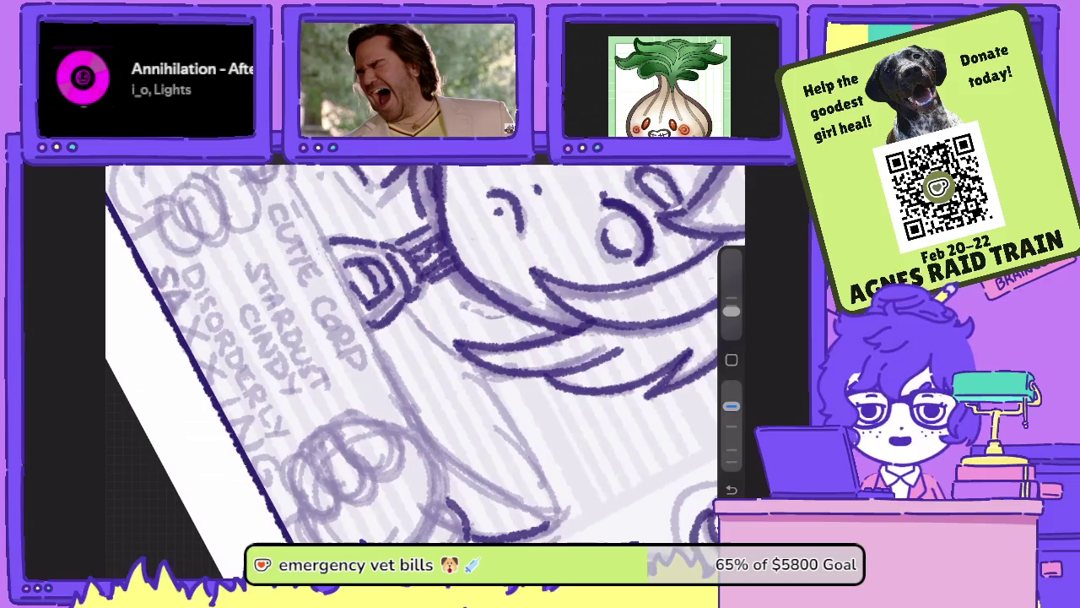
pyautogui.moveTo(544, 523); pyautogui.dragTo(485, 371)
pyautogui.moveTo(506, 295); pyautogui.dragTo(295, 422)
pyautogui.moveTo(476, 352)
pyautogui.mouseDown()
pyautogui.moveTo(477, 434)
pyautogui.moveTo(355, 321)
pyautogui.mouseUp()
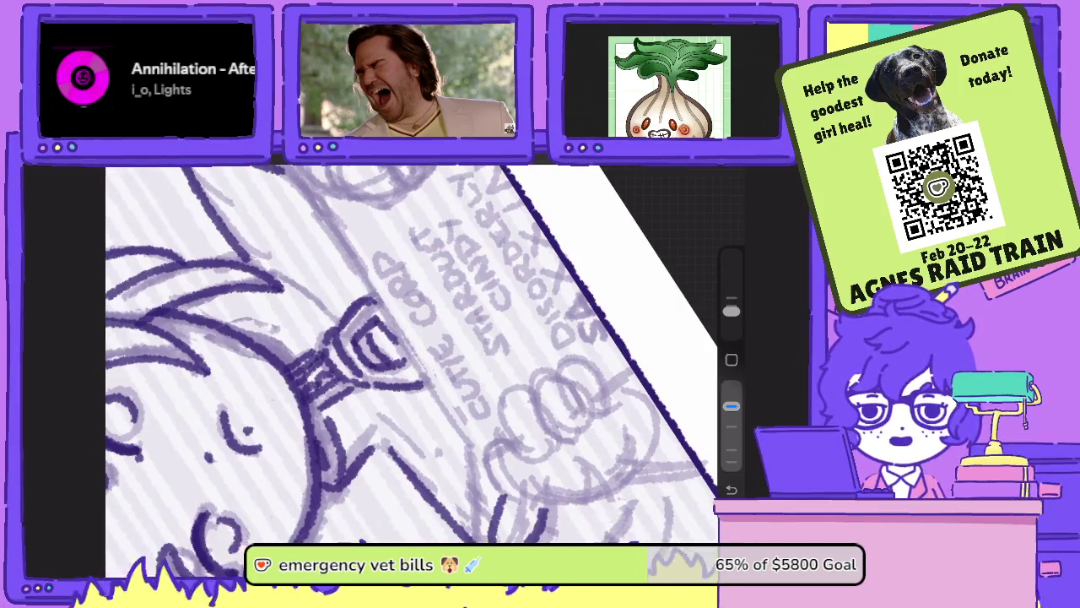
# - Zoom in and ink an upward stroke along the hair
pyautogui.scroll(-5, 413, 354)
pyautogui.scroll(5, 472, 338)
pyautogui.scroll(2, 448, 337)
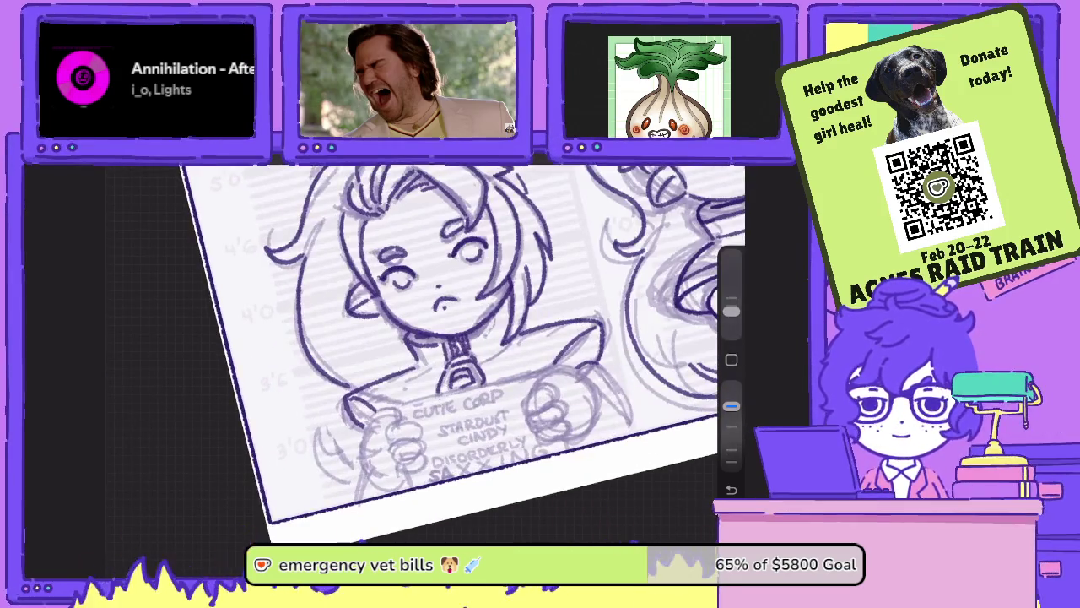
pyautogui.scroll(2, 448, 338)
pyautogui.scroll(2, 422, 355)
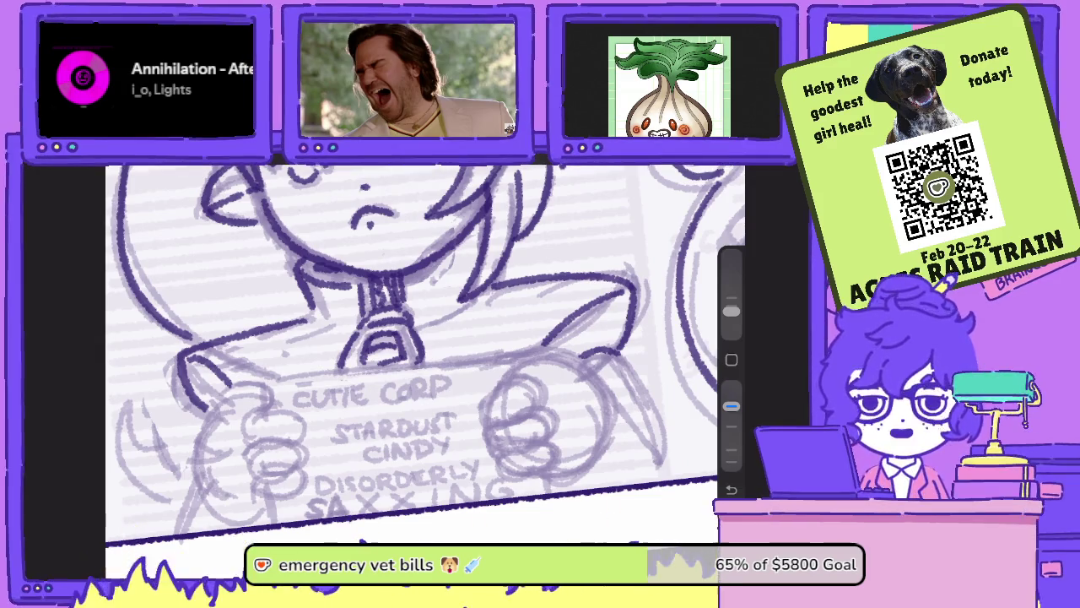
pyautogui.scroll(3, 425, 354)
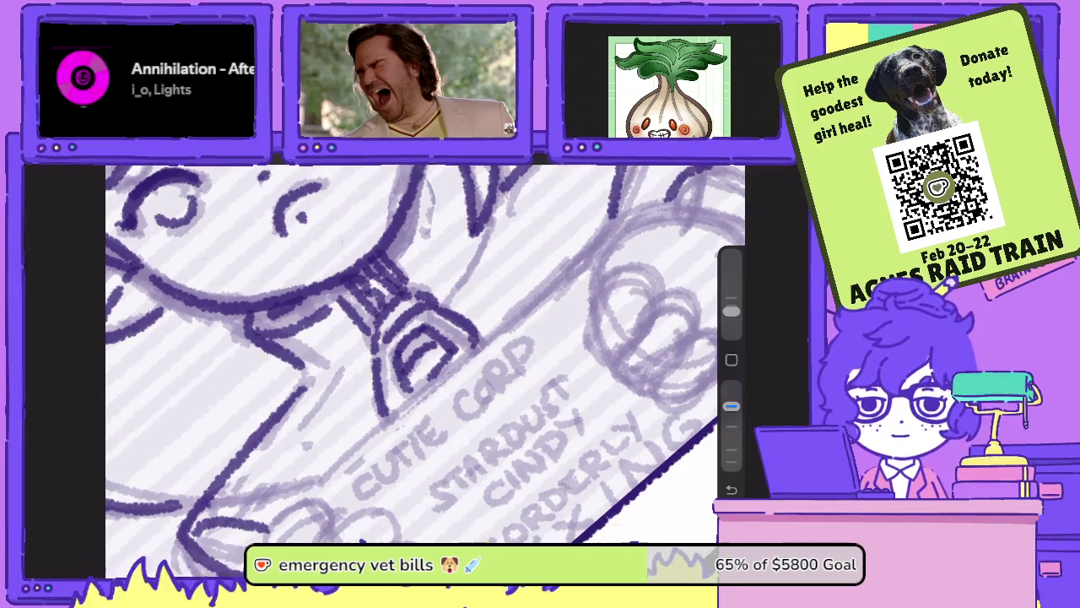
pyautogui.scroll(2, 425, 354)
pyautogui.scroll(2, 426, 353)
pyautogui.moveTo(460, 499); pyautogui.dragTo(521, 316)
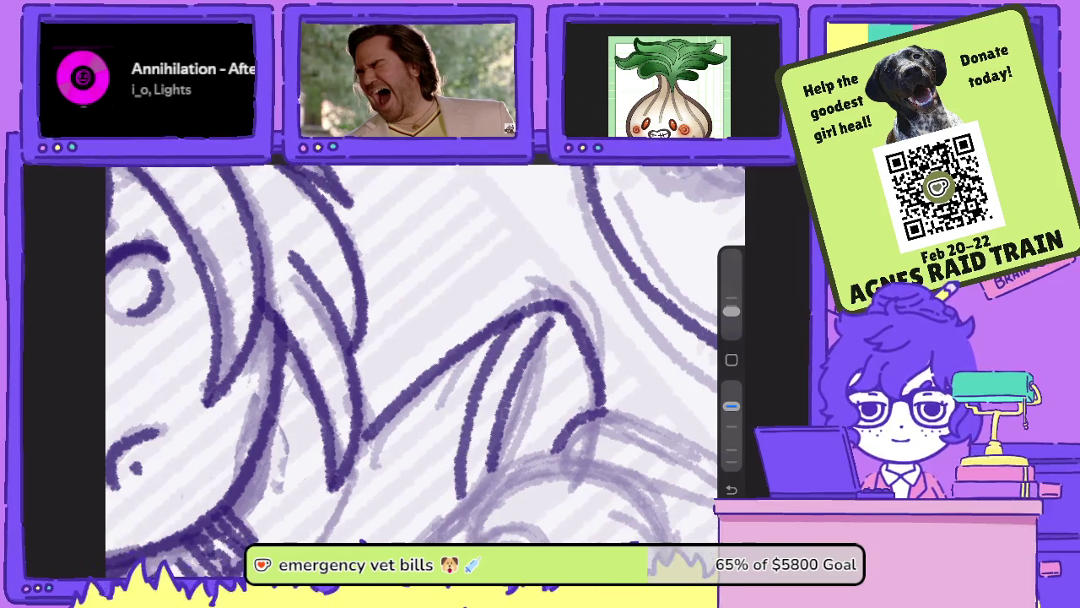
# - Ink the left and top edges of the Cutie Corp sign, then zoom onto the sign
pyautogui.scroll(-5, 426, 354)
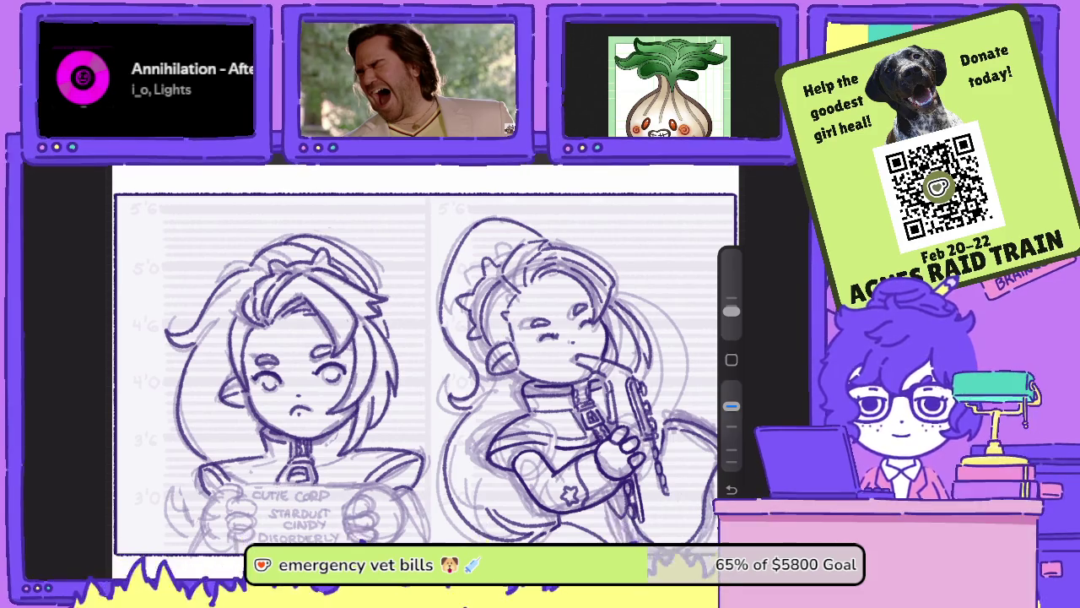
pyautogui.scroll(5, 287, 498)
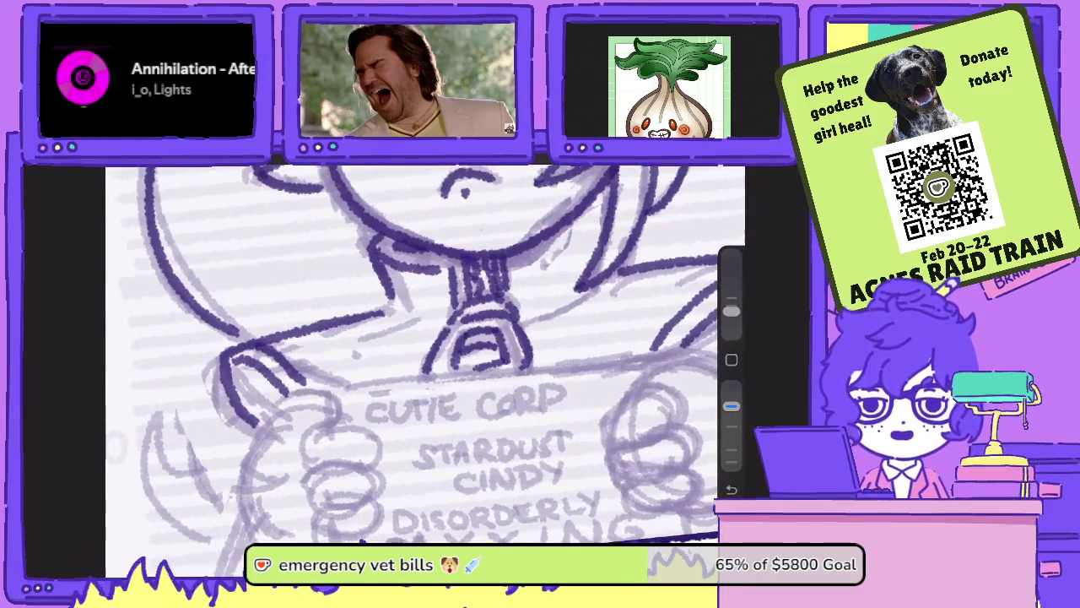
pyautogui.moveTo(334, 427)
pyautogui.mouseDown()
pyautogui.moveTo(329, 388)
pyautogui.moveTo(663, 354)
pyautogui.mouseUp()
pyautogui.hscroll(3, 422, 354)
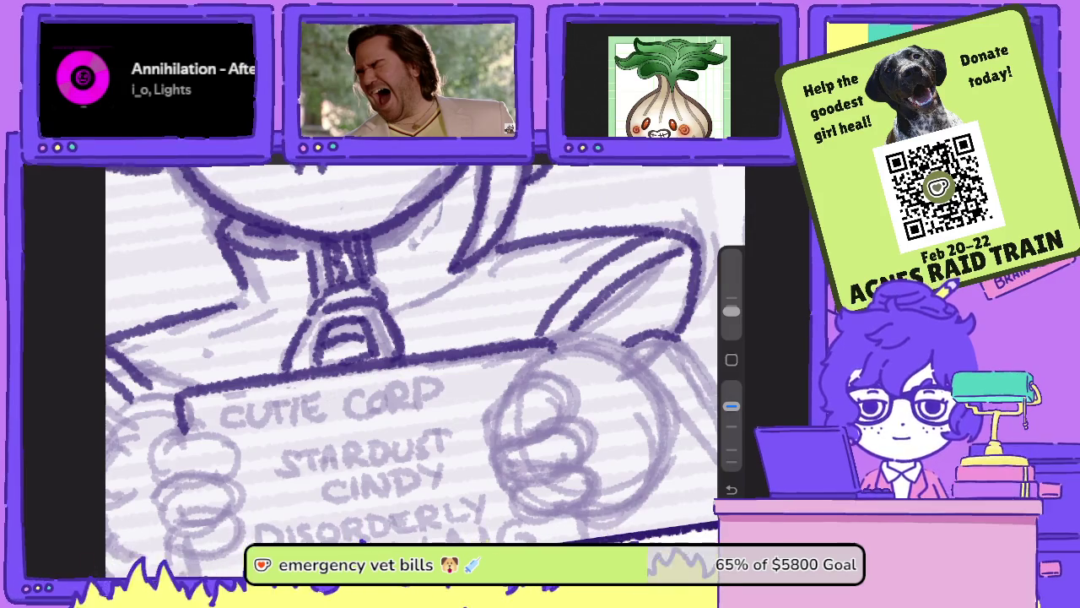
pyautogui.scroll(3, 421, 380)
pyautogui.scroll(2, 422, 380)
# - Ink the sign's top line 'CUTIE CORP' in dark purple
pyautogui.moveTo(294, 395); pyautogui.dragTo(296, 422)
pyautogui.moveTo(326, 397)
pyautogui.mouseDown()
pyautogui.moveTo(325, 423)
pyautogui.moveTo(347, 420)
pyautogui.moveTo(358, 388)
pyautogui.moveTo(378, 380)
pyautogui.mouseUp()
pyautogui.moveTo(363, 386)
pyautogui.mouseDown()
pyautogui.moveTo(365, 408)
pyautogui.moveTo(432, 400)
pyautogui.moveTo(417, 365)
pyautogui.moveTo(446, 366)
pyautogui.moveTo(474, 387)
pyautogui.mouseUp()
pyautogui.moveTo(496, 351); pyautogui.dragTo(509, 341)
pyautogui.moveTo(510, 340)
pyautogui.mouseDown()
pyautogui.moveTo(513, 361)
pyautogui.moveTo(528, 363)
pyautogui.mouseUp()
pyautogui.moveTo(532, 326); pyautogui.dragTo(542, 346)
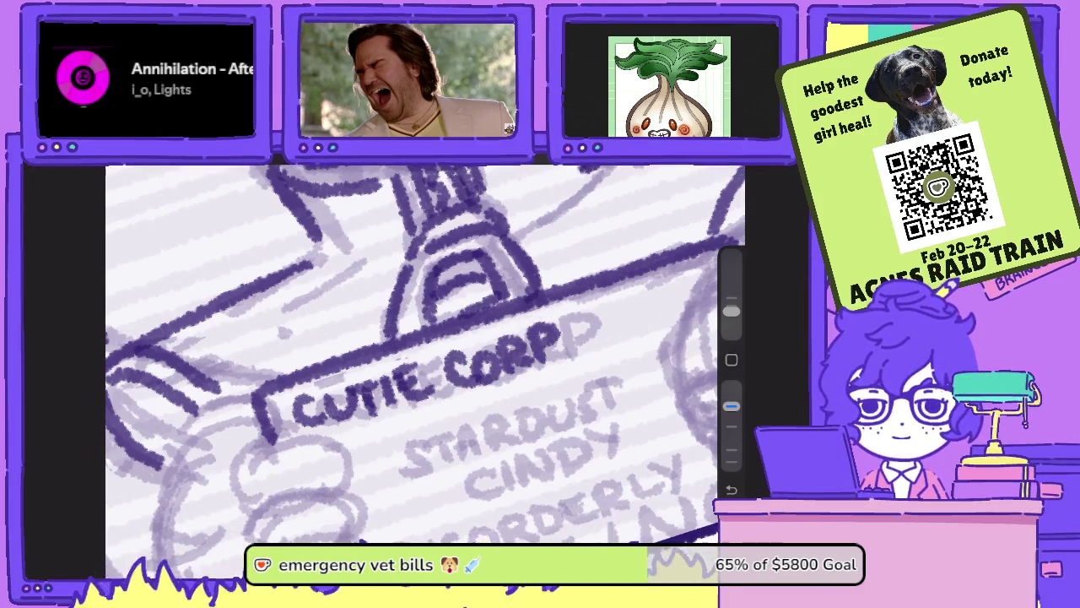
# - Ink 'STARDUST' below CUTIE CORP, redoing the badly drawn S and T
pyautogui.moveTo(424, 427)
pyautogui.mouseDown()
pyautogui.moveTo(396, 457)
pyautogui.moveTo(432, 456)
pyautogui.mouseUp()
pyautogui.moveTo(421, 426)
pyautogui.mouseDown()
pyautogui.moveTo(448, 419)
pyautogui.moveTo(397, 459)
pyautogui.mouseUp()
pyautogui.hotkey('ctrl', 'z')
pyautogui.hotkey('ctrl', 'z')
pyautogui.hotkey('ctrl', 'z')
pyautogui.hotkey('ctrl', 'z')
pyautogui.moveTo(444, 422); pyautogui.dragTo(441, 454)
pyautogui.moveTo(421, 432)
pyautogui.mouseDown()
pyautogui.moveTo(470, 410)
pyautogui.moveTo(485, 442)
pyautogui.mouseUp()
pyautogui.moveTo(486, 404); pyautogui.dragTo(481, 440)
pyautogui.moveTo(484, 401); pyautogui.dragTo(514, 437)
pyautogui.moveTo(518, 396)
pyautogui.mouseDown()
pyautogui.moveTo(517, 432)
pyautogui.moveTo(563, 381)
pyautogui.moveTo(570, 414)
pyautogui.mouseUp()
pyautogui.moveTo(602, 372); pyautogui.dragTo(597, 404)
pyautogui.moveTo(583, 381); pyautogui.dragTo(616, 365)
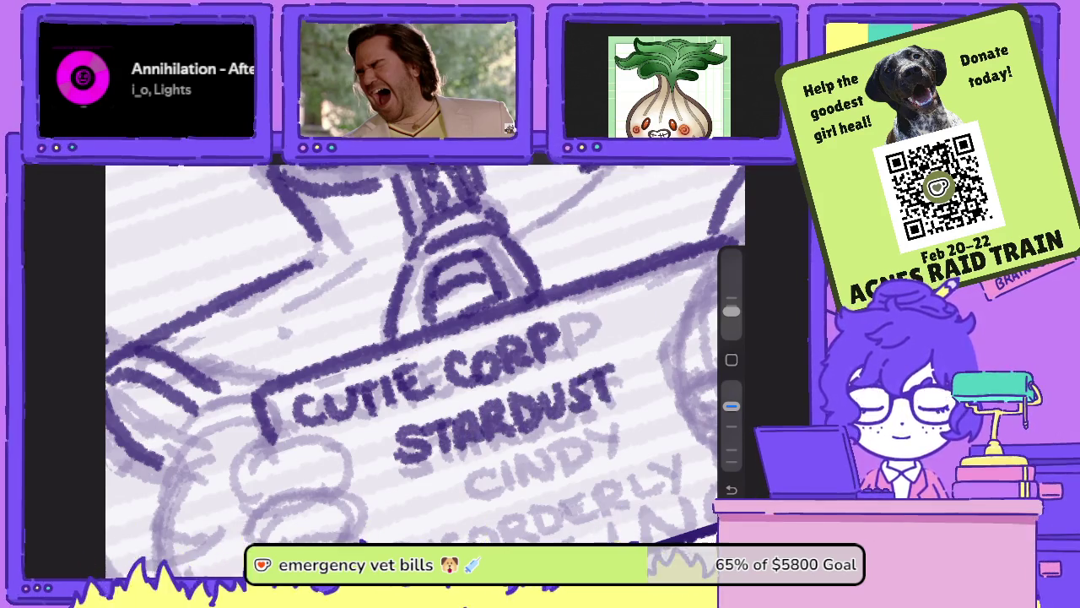
# - Ink the name 'CINDY' beside STARDUST
pyautogui.moveTo(465, 466)
pyautogui.mouseDown()
pyautogui.moveTo(468, 498)
pyautogui.moveTo(479, 491)
pyautogui.mouseUp()
pyautogui.moveTo(491, 454); pyautogui.dragTo(489, 485)
pyautogui.moveTo(491, 454); pyautogui.dragTo(516, 478)
pyautogui.moveTo(518, 438); pyautogui.dragTo(520, 476)
pyautogui.moveTo(537, 442); pyautogui.dragTo(541, 470)
pyautogui.moveTo(565, 429)
pyautogui.mouseDown()
pyautogui.moveTo(581, 449)
pyautogui.moveTo(572, 471)
pyautogui.mouseUp()
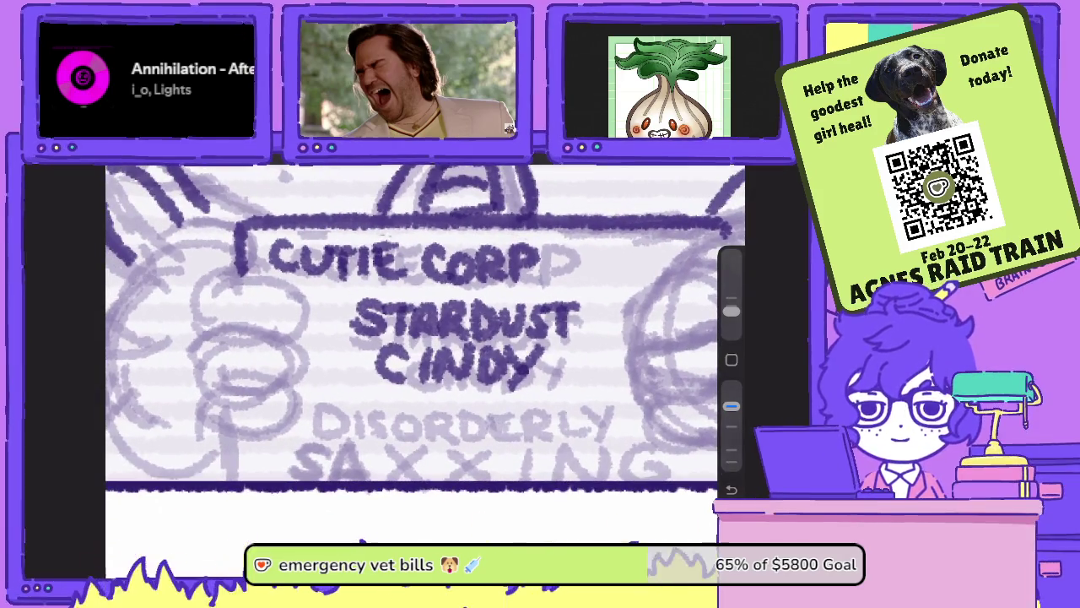
# - Ink the word 'DISORDERLY' on the sign
pyautogui.moveTo(319, 402); pyautogui.dragTo(324, 437)
pyautogui.moveTo(356, 403); pyautogui.dragTo(357, 439)
pyautogui.moveTo(383, 403)
pyautogui.mouseDown()
pyautogui.moveTo(366, 434)
pyautogui.moveTo(396, 409)
pyautogui.moveTo(421, 437)
pyautogui.moveTo(448, 437)
pyautogui.mouseUp()
pyautogui.moveTo(449, 403)
pyautogui.mouseDown()
pyautogui.moveTo(452, 437)
pyautogui.moveTo(507, 433)
pyautogui.mouseUp()
pyautogui.moveTo(478, 410)
pyautogui.mouseDown()
pyautogui.moveTo(498, 410)
pyautogui.moveTo(503, 392)
pyautogui.moveTo(508, 434)
pyautogui.mouseUp()
pyautogui.moveTo(511, 393)
pyautogui.mouseDown()
pyautogui.moveTo(515, 417)
pyautogui.moveTo(541, 434)
pyautogui.mouseUp()
pyautogui.moveTo(550, 398)
pyautogui.mouseDown()
pyautogui.moveTo(551, 428)
pyautogui.moveTo(584, 429)
pyautogui.mouseUp()
pyautogui.moveTo(569, 390); pyautogui.dragTo(586, 423)
pyautogui.moveTo(586, 417); pyautogui.dragTo(577, 437)
# - Ink 'SAXXING' below DISORDERLY to finish the lettering
pyautogui.moveTo(341, 441); pyautogui.dragTo(312, 474)
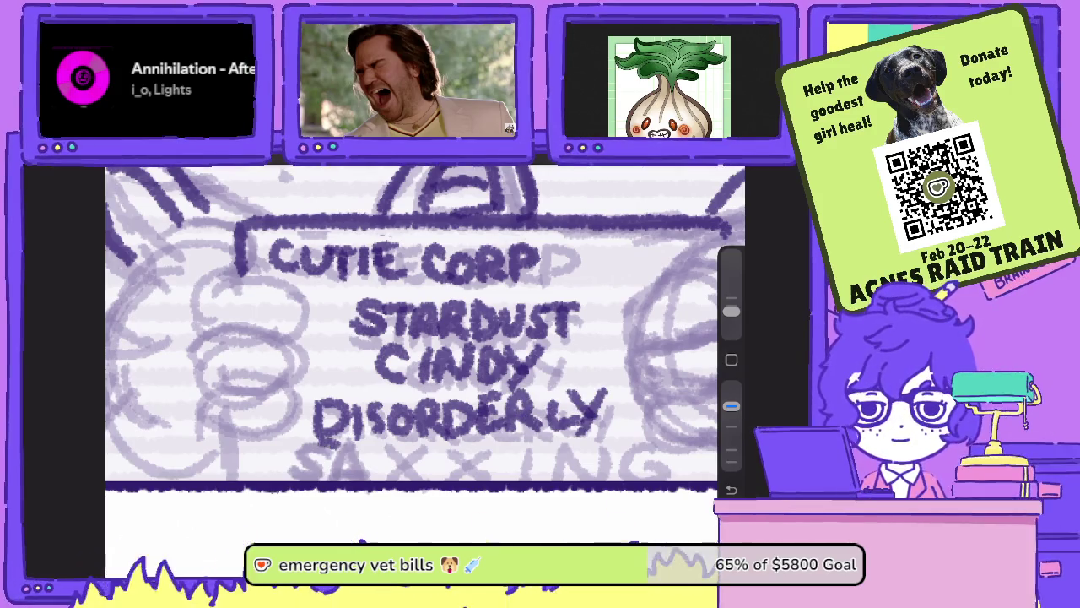
pyautogui.moveTo(353, 439); pyautogui.dragTo(341, 479)
pyautogui.moveTo(355, 437)
pyautogui.mouseDown()
pyautogui.moveTo(379, 474)
pyautogui.moveTo(366, 461)
pyautogui.mouseUp()
pyautogui.moveTo(415, 442)
pyautogui.mouseDown()
pyautogui.moveTo(379, 478)
pyautogui.moveTo(413, 477)
pyautogui.mouseUp()
pyautogui.moveTo(461, 443)
pyautogui.mouseDown()
pyautogui.moveTo(427, 476)
pyautogui.moveTo(481, 479)
pyautogui.mouseUp()
pyautogui.moveTo(506, 444); pyautogui.dragTo(510, 477)
pyautogui.moveTo(511, 445); pyautogui.dragTo(545, 478)
pyautogui.moveTo(547, 444); pyautogui.dragTo(547, 478)
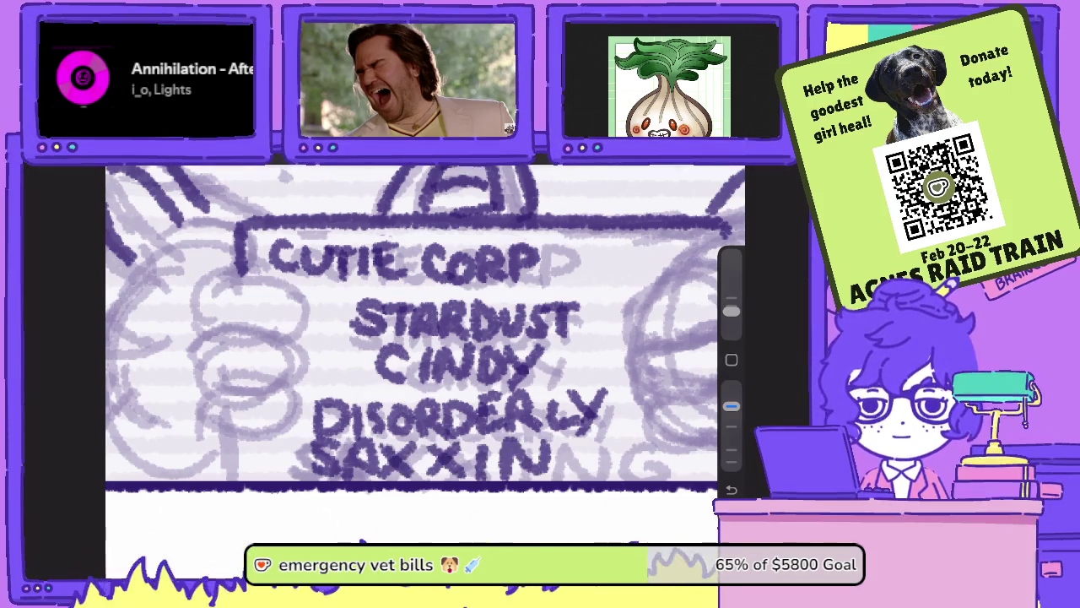
pyautogui.moveTo(601, 437)
pyautogui.mouseDown()
pyautogui.moveTo(570, 442)
pyautogui.moveTo(601, 474)
pyautogui.mouseUp()
pyautogui.moveTo(579, 458); pyautogui.dragTo(599, 458)
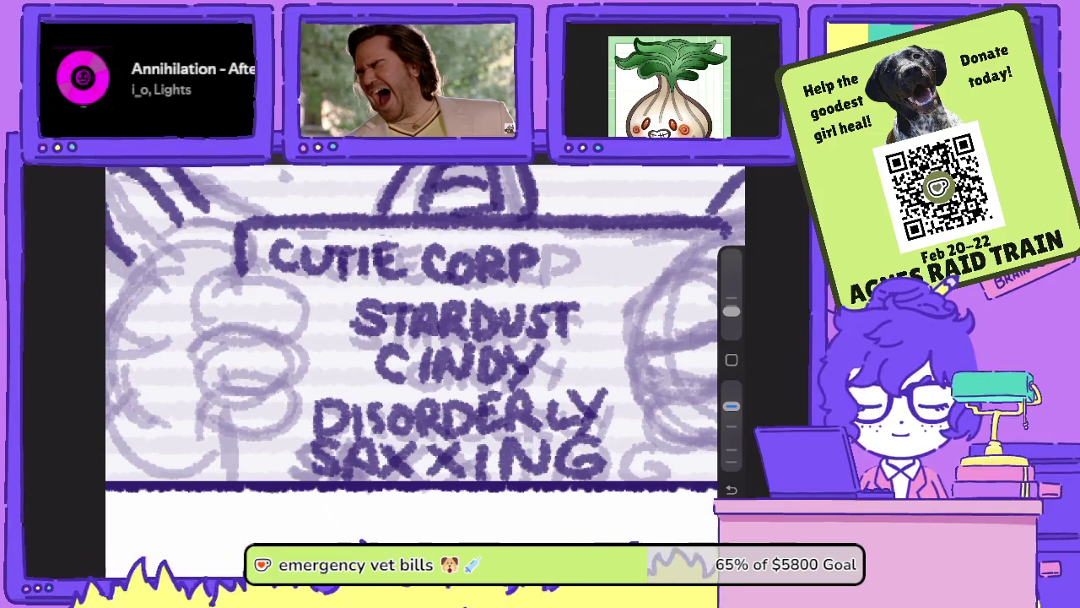
pyautogui.scroll(-5, 422, 363)
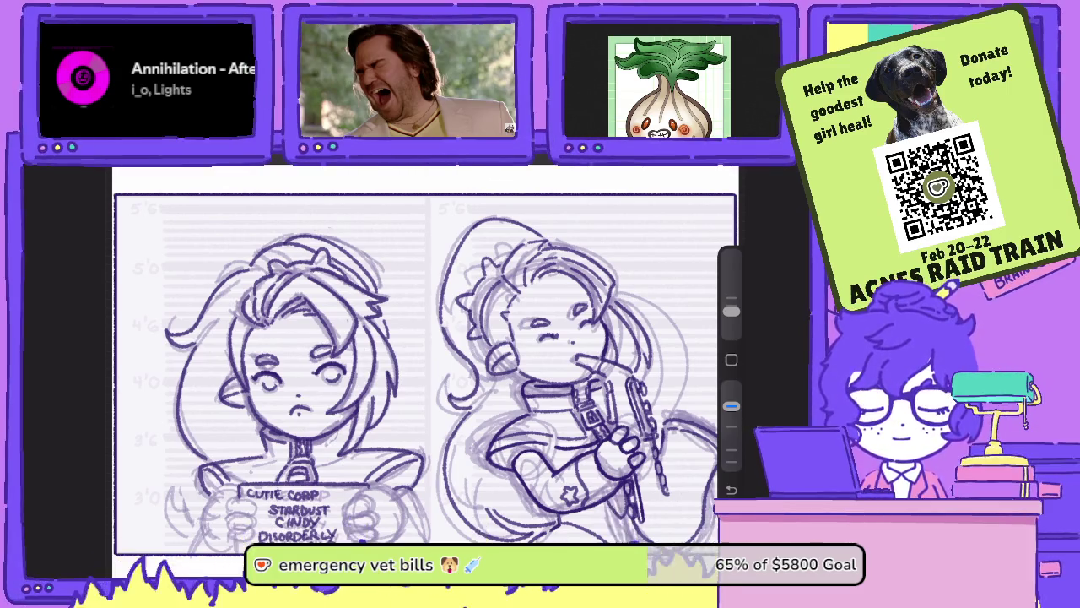
pyautogui.scroll(2, 287, 490)
# - Ink a small arc above the sign's top edge, discarding a stray edge line
pyautogui.scroll(2, 287, 489)
pyautogui.scroll(1, 287, 490)
pyautogui.scroll(2, 287, 489)
pyautogui.moveTo(524, 342); pyautogui.dragTo(460, 361)
pyautogui.hotkey('ctrl', 'z')
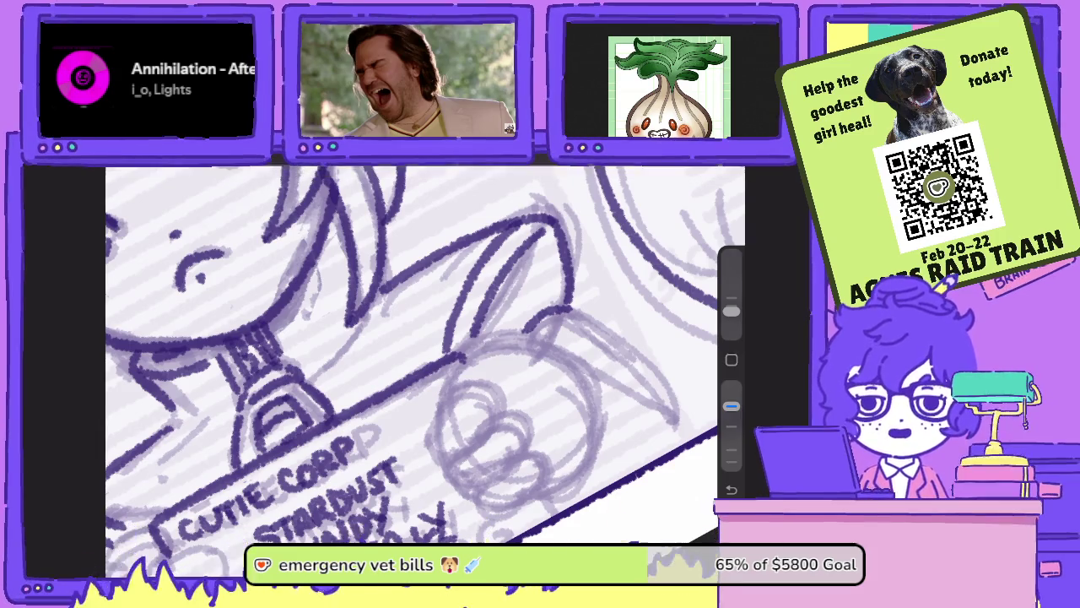
pyautogui.moveTo(503, 372)
pyautogui.mouseDown()
pyautogui.moveTo(479, 345)
pyautogui.moveTo(458, 371)
pyautogui.mouseUp()
# - Ink the right-side hand's thumb, finger loop and stacked fingers
pyautogui.moveTo(511, 416)
pyautogui.mouseDown()
pyautogui.moveTo(497, 384)
pyautogui.moveTo(444, 422)
pyautogui.moveTo(485, 439)
pyautogui.moveTo(504, 405)
pyautogui.mouseUp()
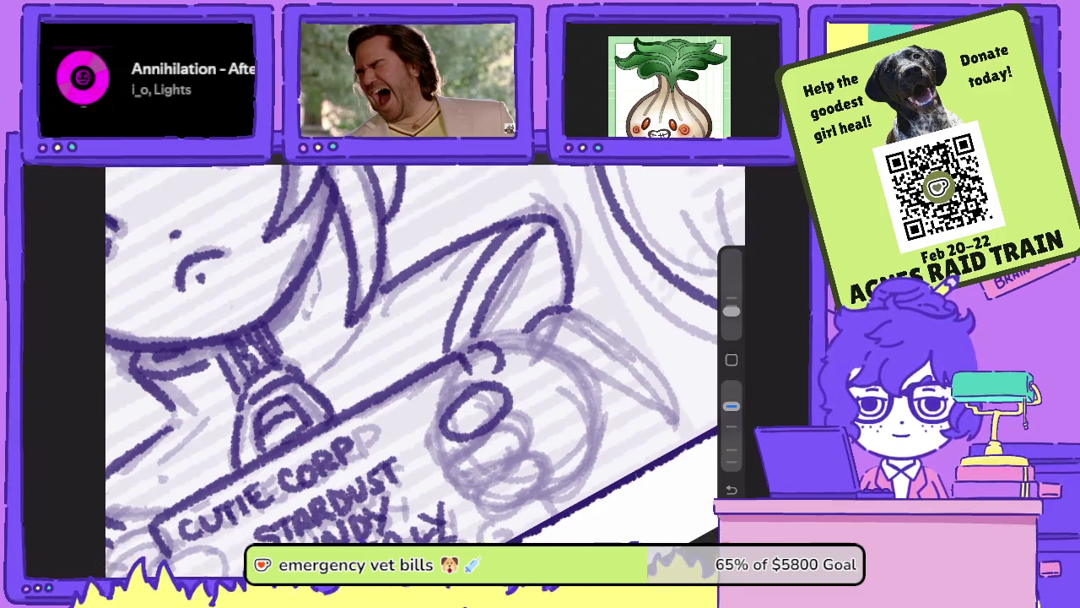
pyautogui.moveTo(460, 440); pyautogui.dragTo(530, 441)
pyautogui.moveTo(472, 462)
pyautogui.mouseDown()
pyautogui.moveTo(462, 486)
pyautogui.moveTo(532, 460)
pyautogui.mouseUp()
pyautogui.moveTo(537, 468); pyautogui.dragTo(520, 439)
pyautogui.moveTo(488, 484)
pyautogui.mouseDown()
pyautogui.moveTo(494, 505)
pyautogui.moveTo(544, 489)
pyautogui.moveTo(538, 460)
pyautogui.mouseUp()
pyautogui.scroll(-3, 422, 354)
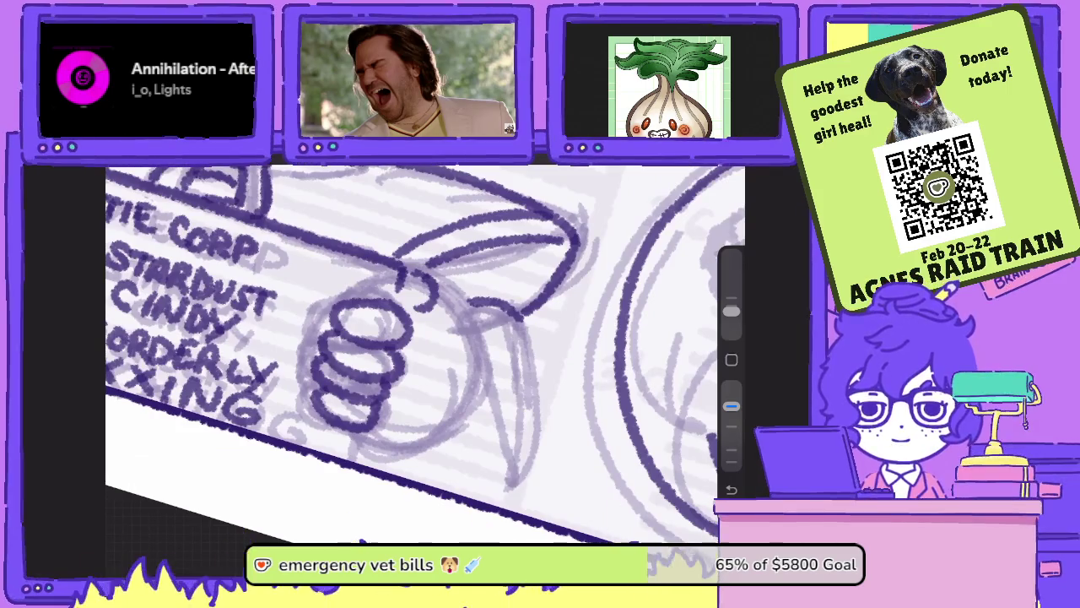
# - On a tilted view, outline the thumb's right side with a few extra strokes
pyautogui.moveTo(363, 354); pyautogui.dragTo(405, 379)
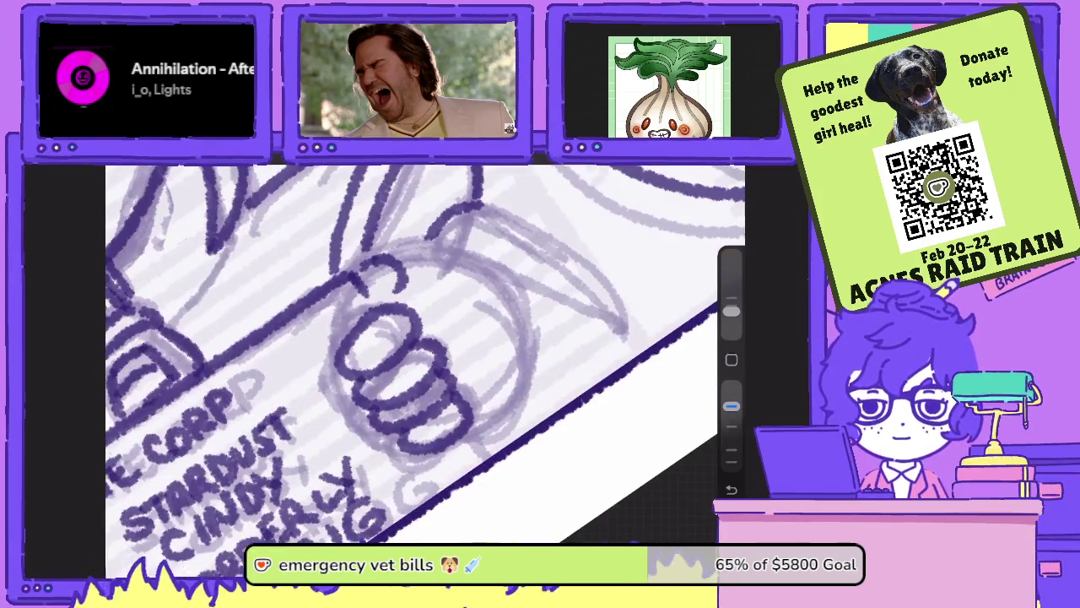
pyautogui.moveTo(477, 272)
pyautogui.mouseDown()
pyautogui.moveTo(514, 397)
pyautogui.moveTo(456, 447)
pyautogui.mouseUp()
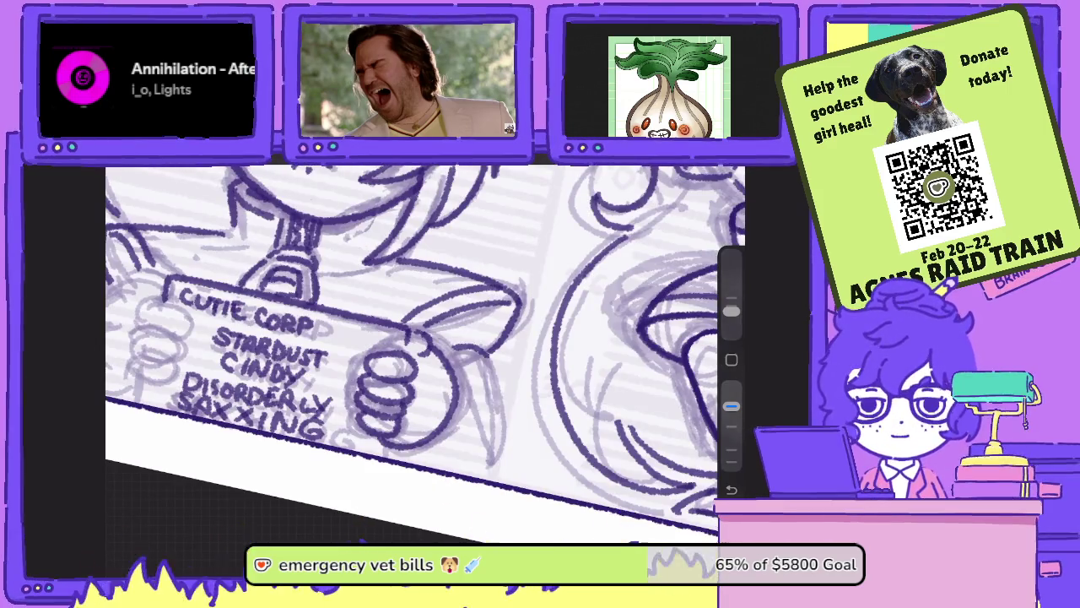
pyautogui.moveTo(442, 353); pyautogui.dragTo(488, 465)
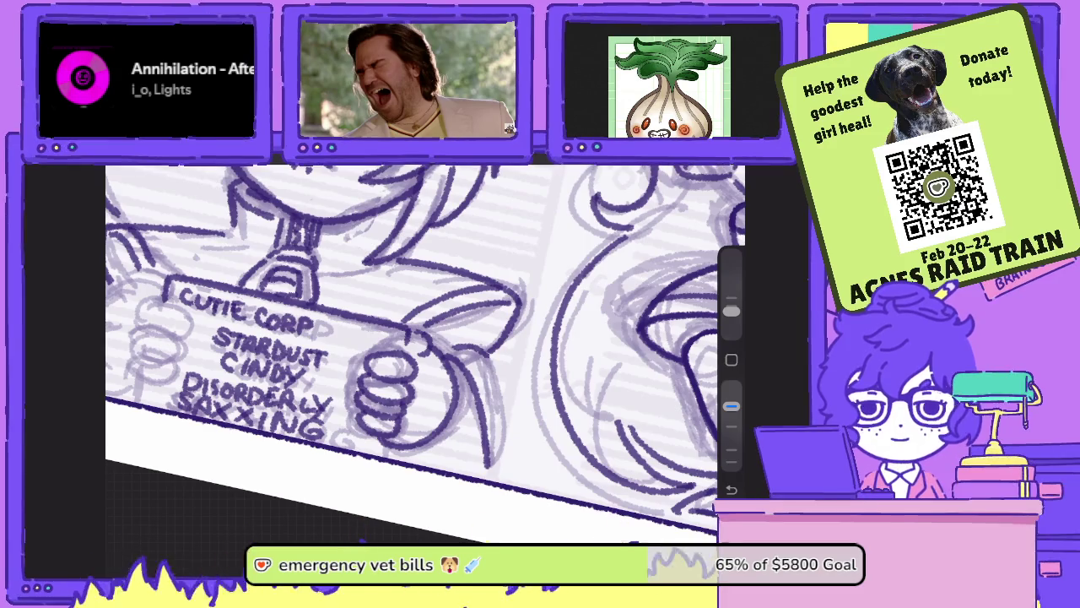
pyautogui.moveTo(479, 351); pyautogui.dragTo(491, 424)
pyautogui.moveTo(380, 354)
pyautogui.mouseDown()
pyautogui.moveTo(473, 354)
pyautogui.moveTo(514, 371)
pyautogui.mouseUp()
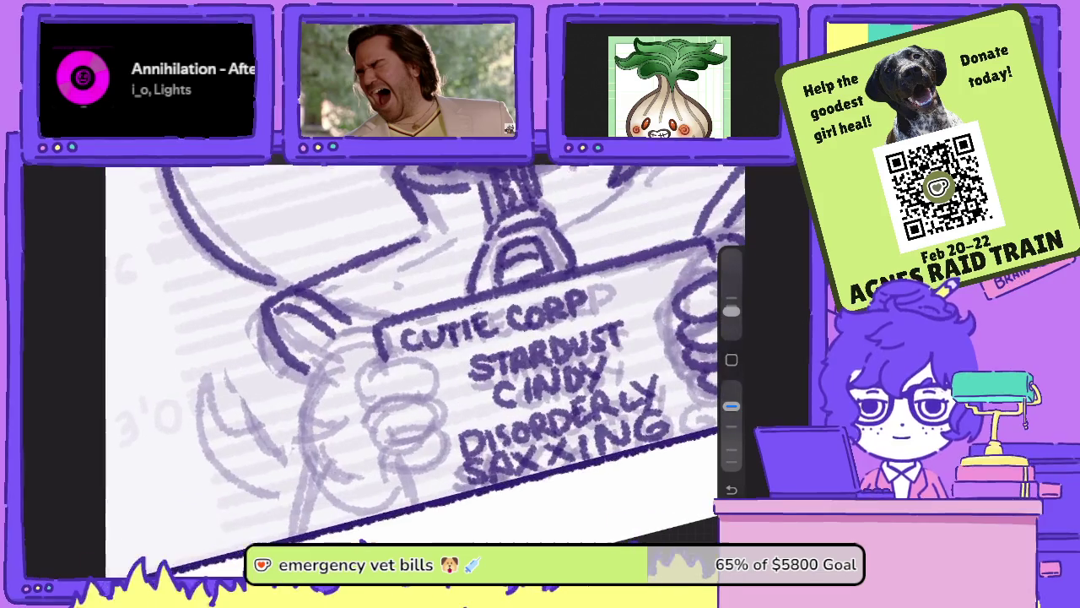
# - Ink the left-side hand's thumb, lower fingers and the curve around its bottom
pyautogui.moveTo(377, 367)
pyautogui.mouseDown()
pyautogui.moveTo(410, 353)
pyautogui.moveTo(426, 393)
pyautogui.moveTo(364, 390)
pyautogui.moveTo(376, 362)
pyautogui.moveTo(366, 415)
pyautogui.moveTo(419, 430)
pyautogui.moveTo(412, 392)
pyautogui.mouseUp()
pyautogui.moveTo(378, 427)
pyautogui.mouseDown()
pyautogui.moveTo(403, 461)
pyautogui.moveTo(426, 420)
pyautogui.mouseUp()
pyautogui.moveTo(386, 458)
pyautogui.mouseDown()
pyautogui.moveTo(391, 466)
pyautogui.moveTo(439, 444)
pyautogui.mouseUp()
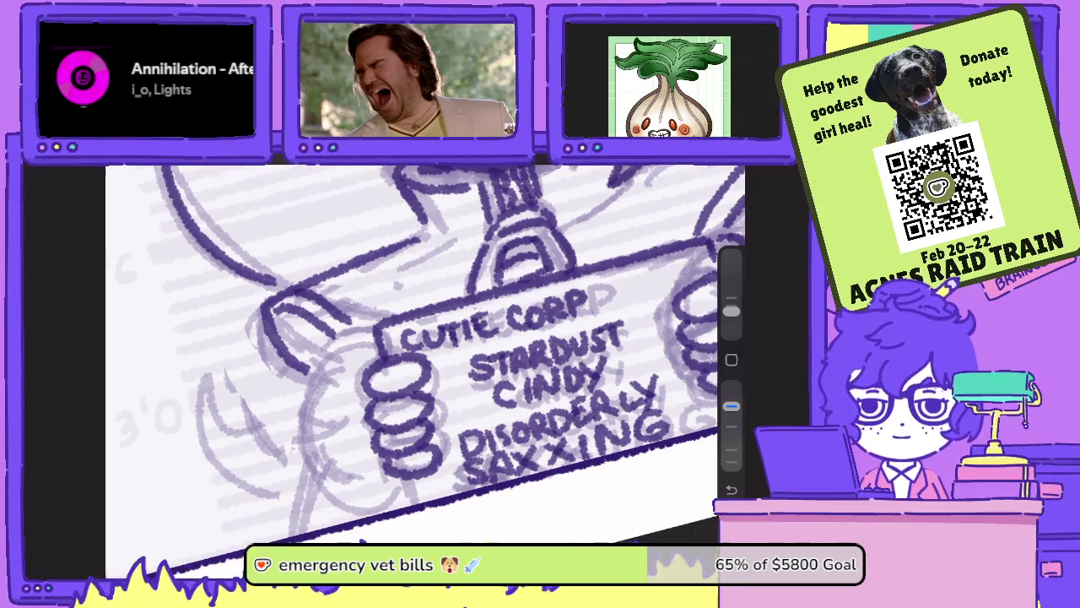
pyautogui.moveTo(380, 353)
pyautogui.mouseDown()
pyautogui.moveTo(334, 386)
pyautogui.moveTo(325, 451)
pyautogui.moveTo(405, 483)
pyautogui.mouseUp()
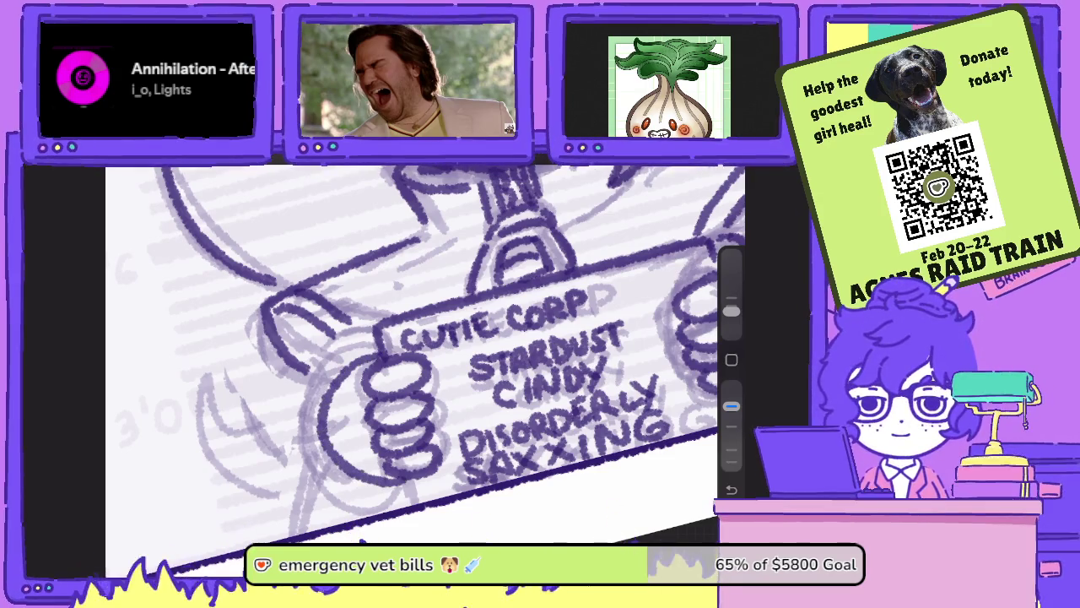
pyautogui.moveTo(422, 354)
pyautogui.mouseDown()
pyautogui.moveTo(350, 329)
pyautogui.moveTo(258, 395)
pyautogui.moveTo(346, 470)
pyautogui.mouseUp()
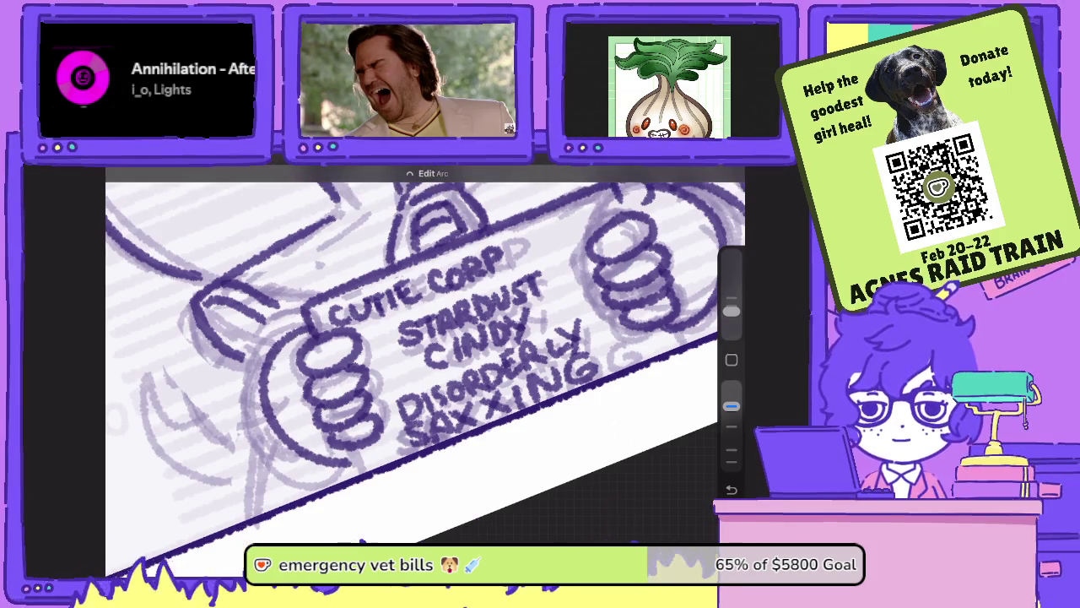
# - Darken the thumb's left edge, then fit the upright drawing back on screen
pyautogui.moveTo(333, 312); pyautogui.dragTo(384, 371)
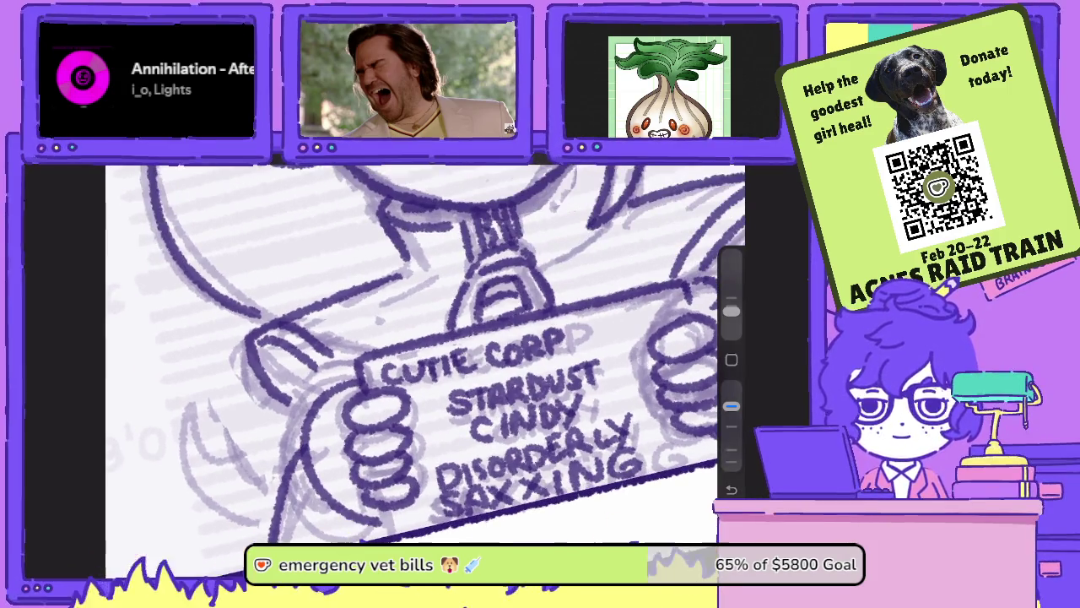
pyautogui.moveTo(297, 388)
pyautogui.mouseDown()
pyautogui.moveTo(287, 461)
pyautogui.moveTo(311, 386)
pyautogui.mouseUp()
pyautogui.moveTo(422, 355); pyautogui.dragTo(388, 371)
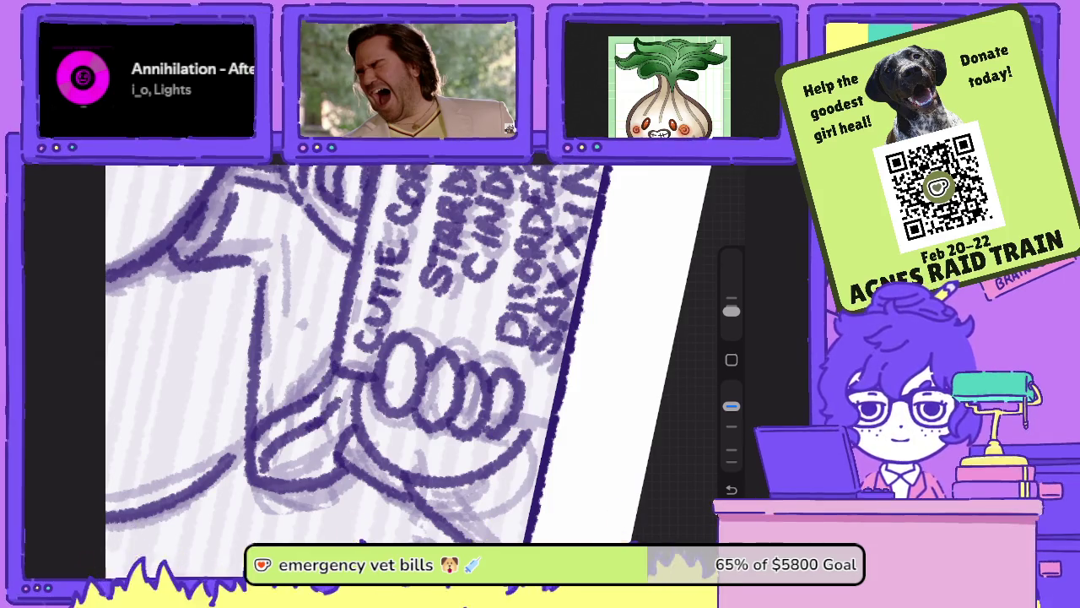
pyautogui.hotkey('ctrl', '0')
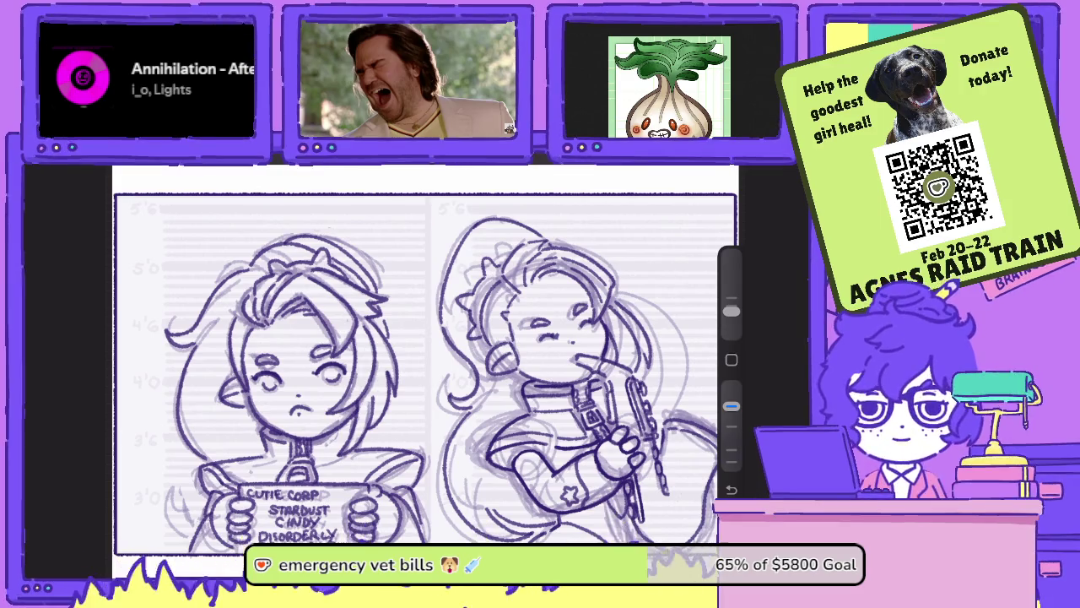
# - Add touch-up strokes beside the sign-holding left hand, removing one stray short stroke
pyautogui.scroll(3, 422, 355)
pyautogui.scroll(3, 422, 354)
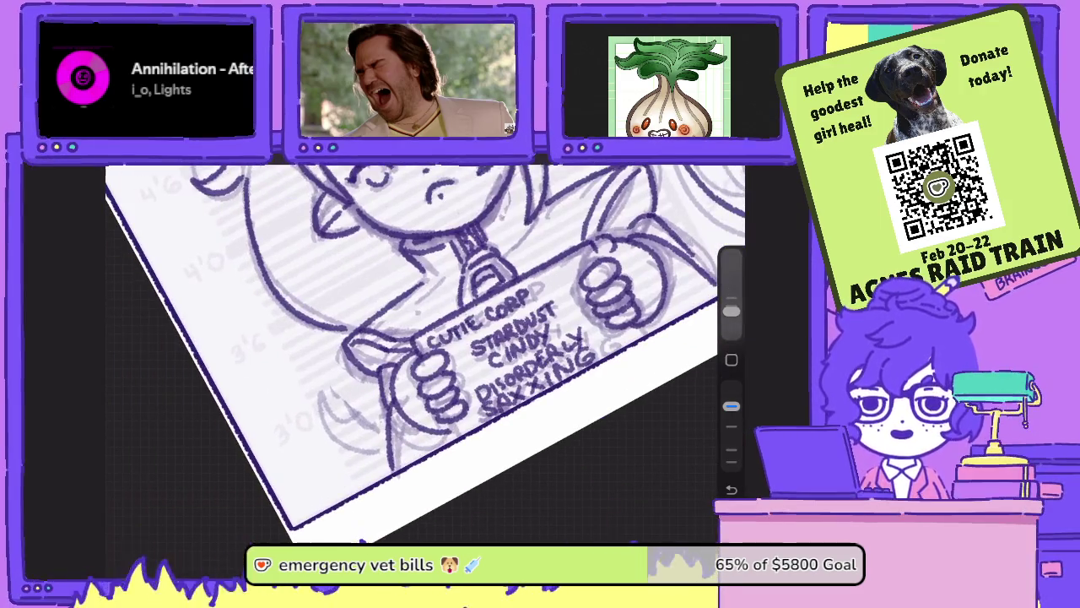
pyautogui.moveTo(371, 390)
pyautogui.mouseDown()
pyautogui.moveTo(333, 426)
pyautogui.moveTo(329, 449)
pyautogui.moveTo(369, 466)
pyautogui.mouseUp()
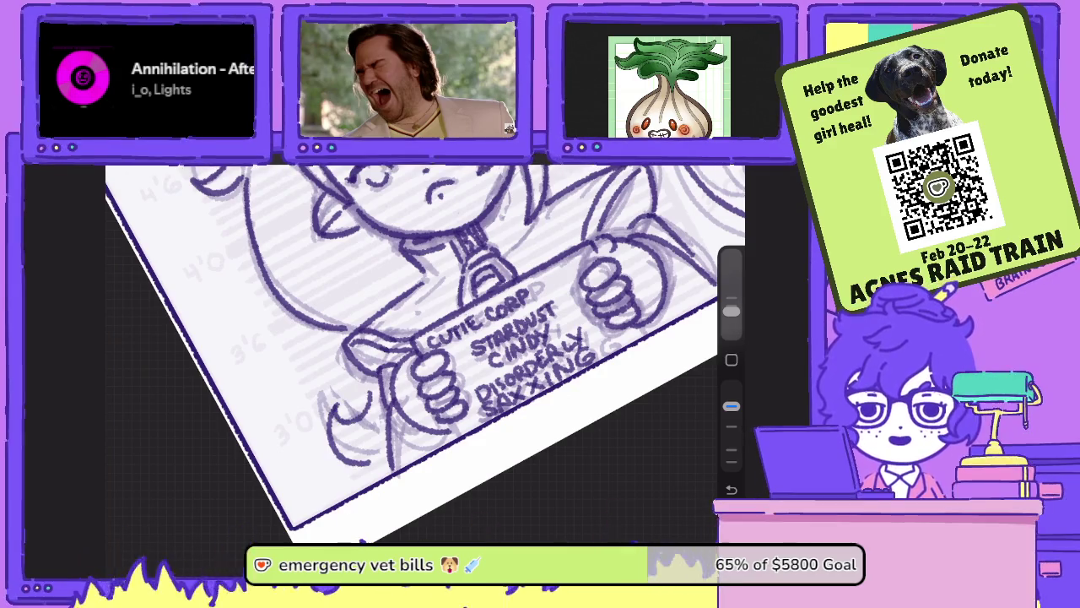
pyautogui.scroll(3, 422, 355)
pyautogui.moveTo(439, 460); pyautogui.dragTo(430, 493)
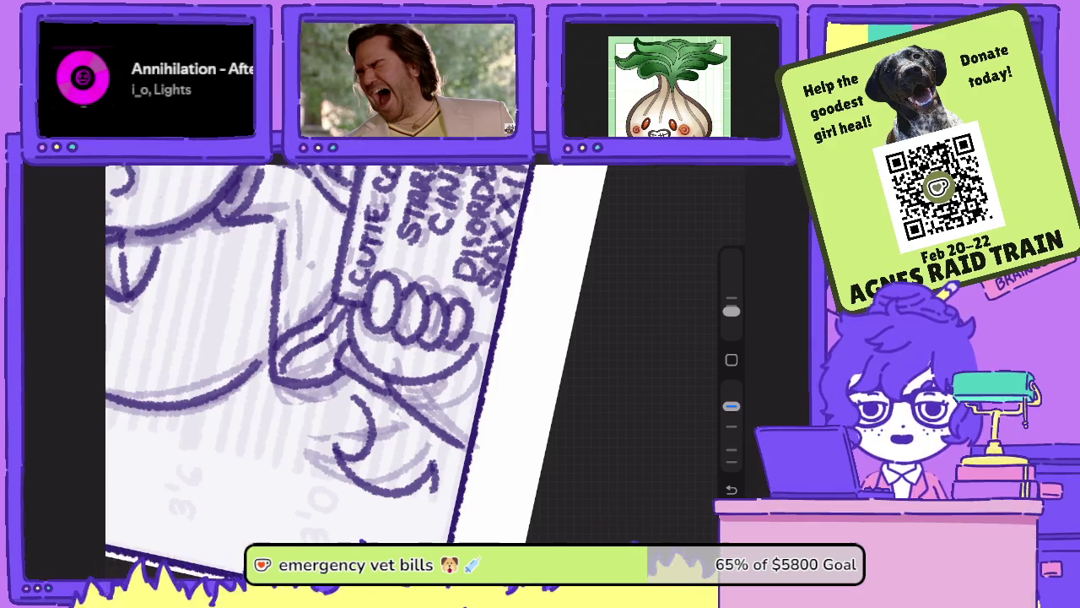
pyautogui.hotkey('ctrl', 'z')
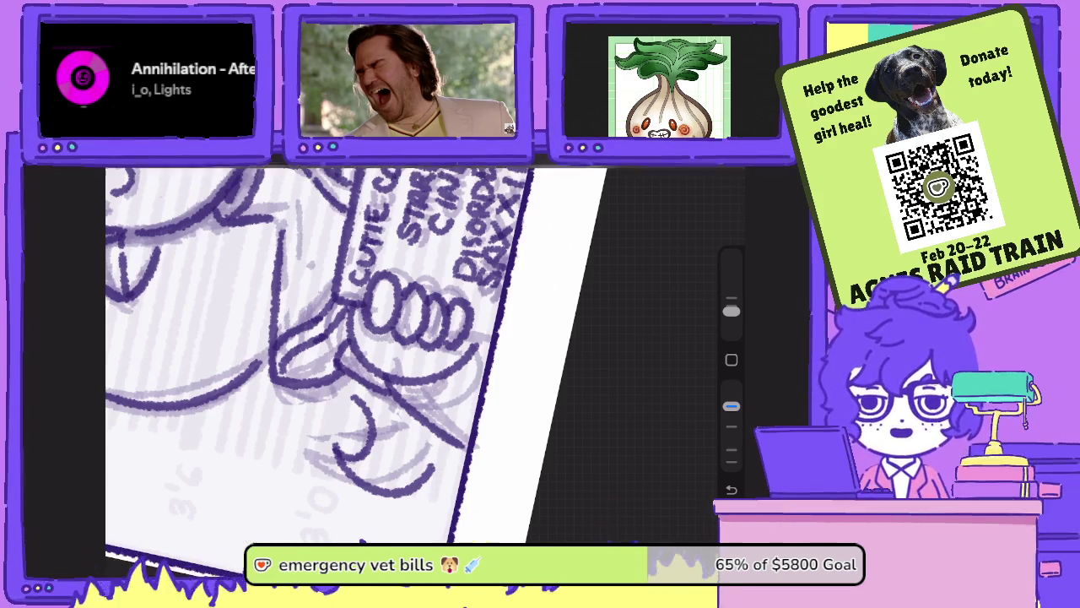
pyautogui.scroll(-5, 422, 355)
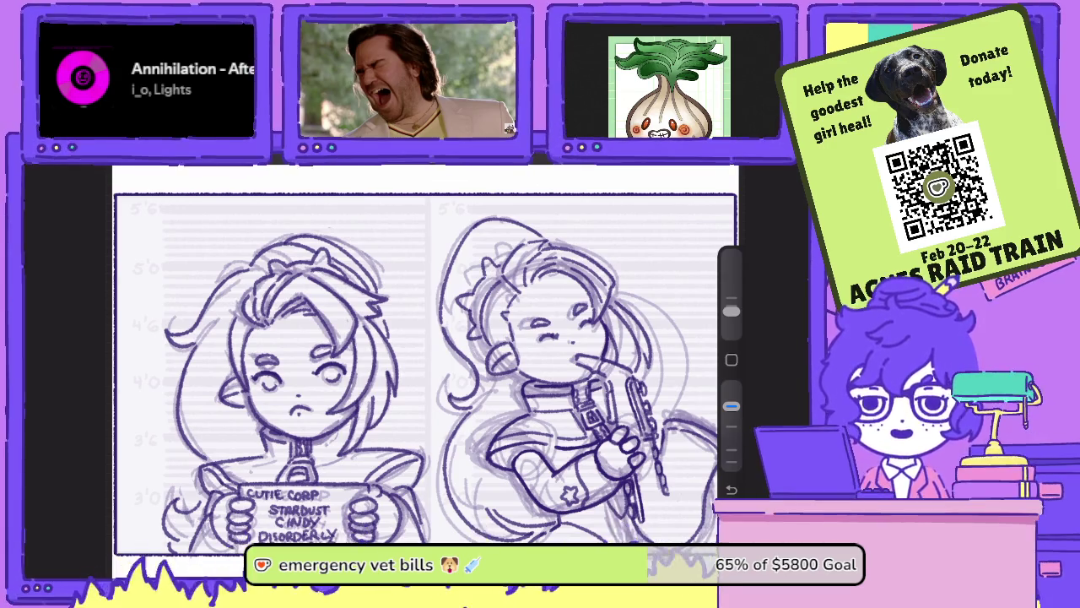
pyautogui.scroll(5, 296, 490)
pyautogui.scroll(2, 422, 329)
pyautogui.scroll(2, 422, 329)
pyautogui.scroll(2, 422, 329)
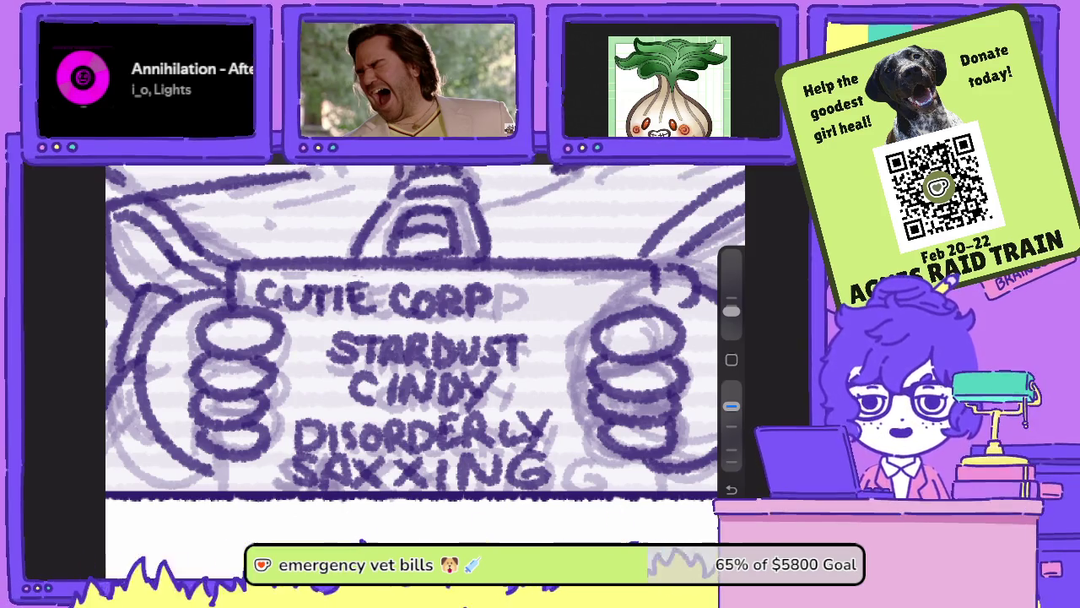
pyautogui.scroll(-2, 412, 354)
pyautogui.scroll(-2, 411, 355)
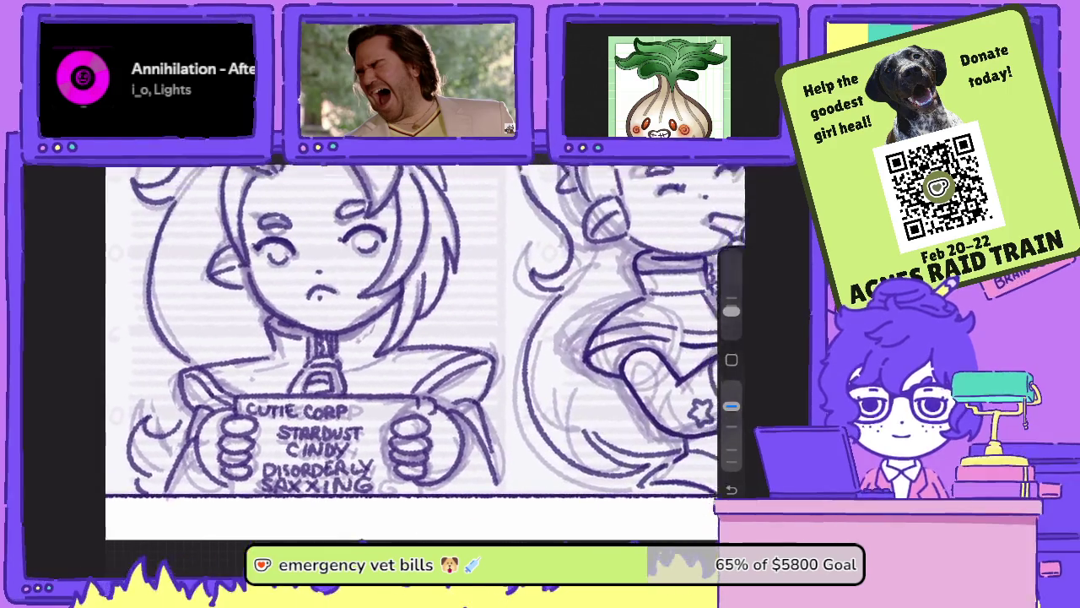
pyautogui.scroll(-2, 411, 355)
pyautogui.scroll(4, 412, 354)
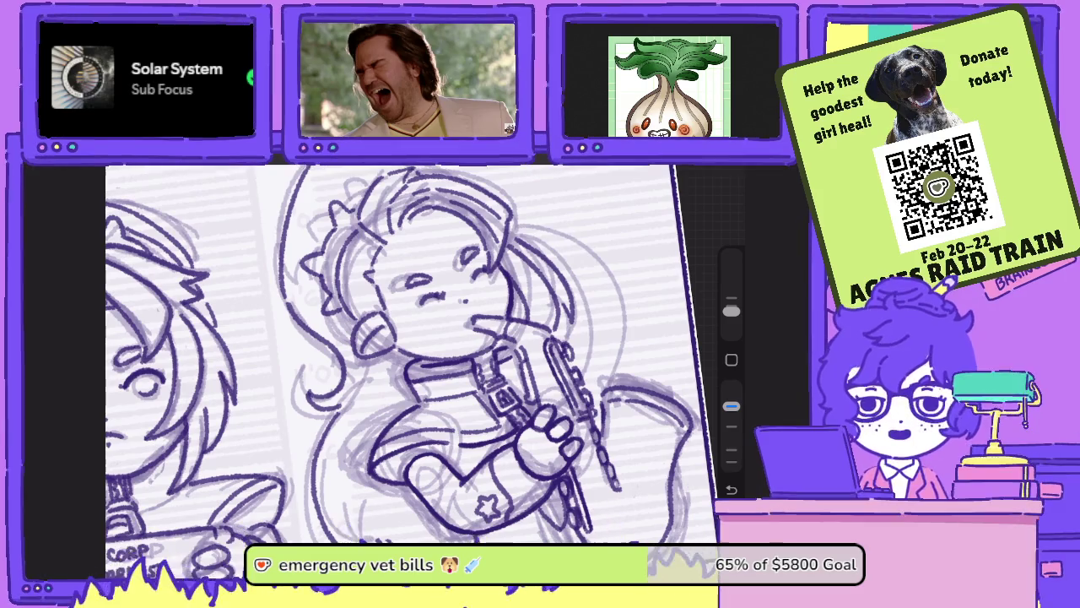
# - Draw a short vertical line along the right character's instrument, then zoom back out
pyautogui.scroll(3, 396, 354)
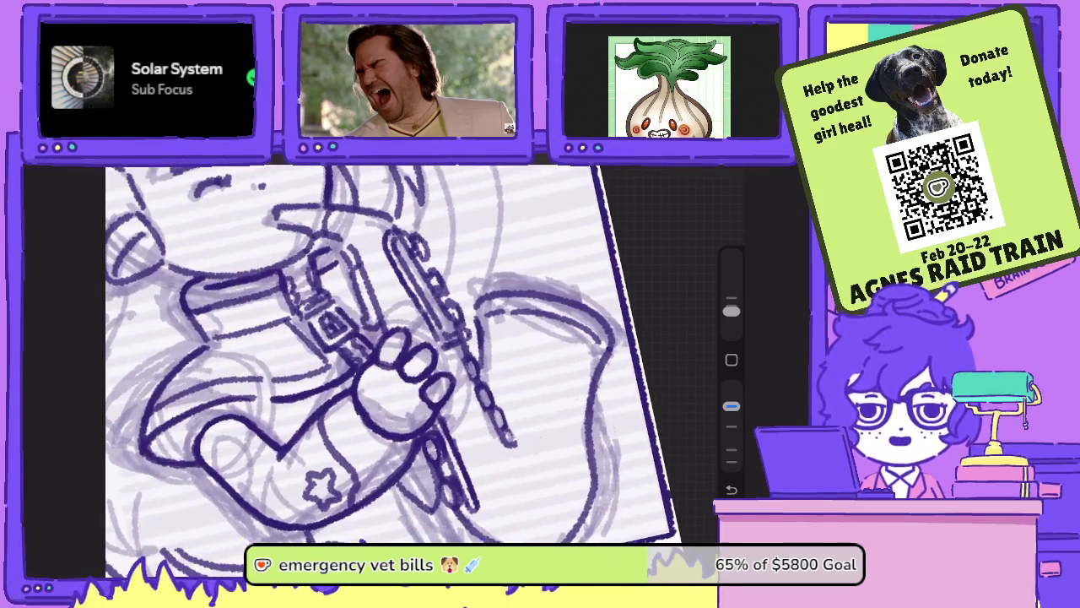
pyautogui.moveTo(574, 453); pyautogui.dragTo(576, 403)
pyautogui.scroll(-5, 397, 355)
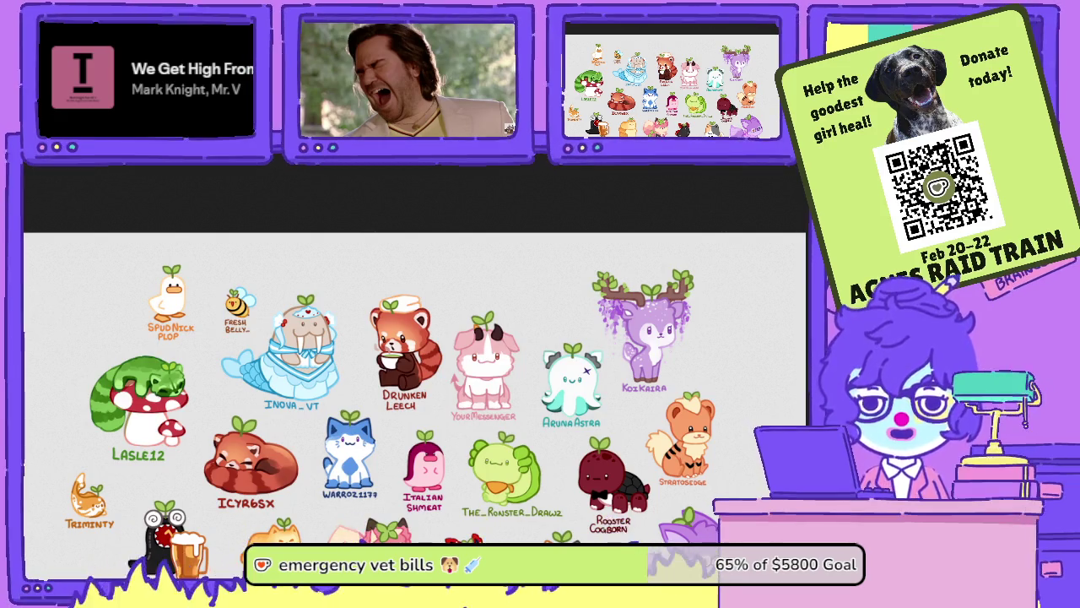
# - Enlarge the chibi animal sticker sheet and scroll around to view its stickers
pyautogui.click(116, 373)
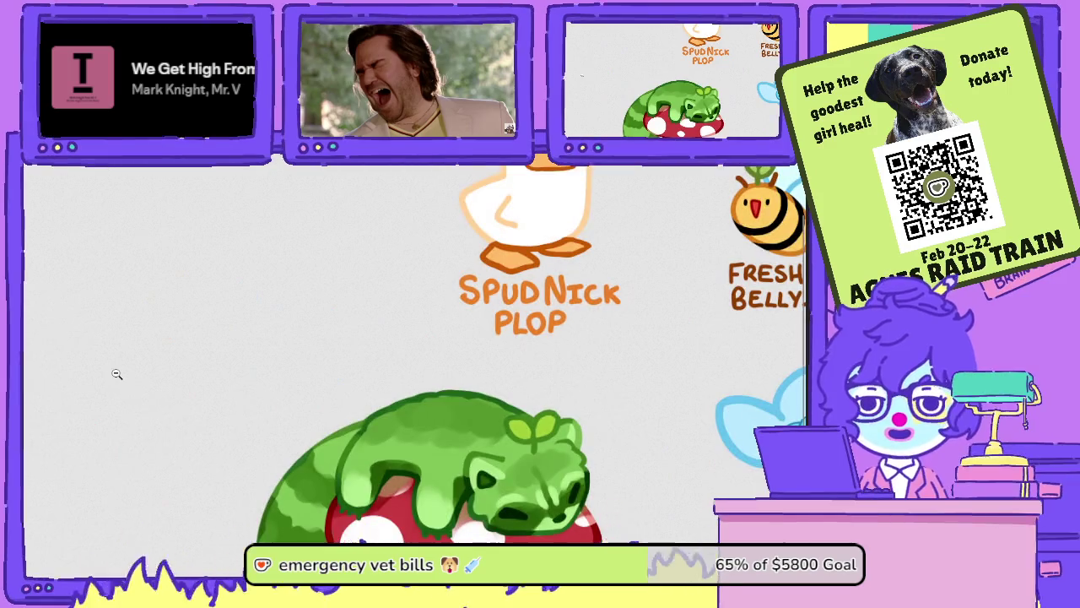
pyautogui.scroll(-3, 564, 522)
pyautogui.scroll(5, 564, 522)
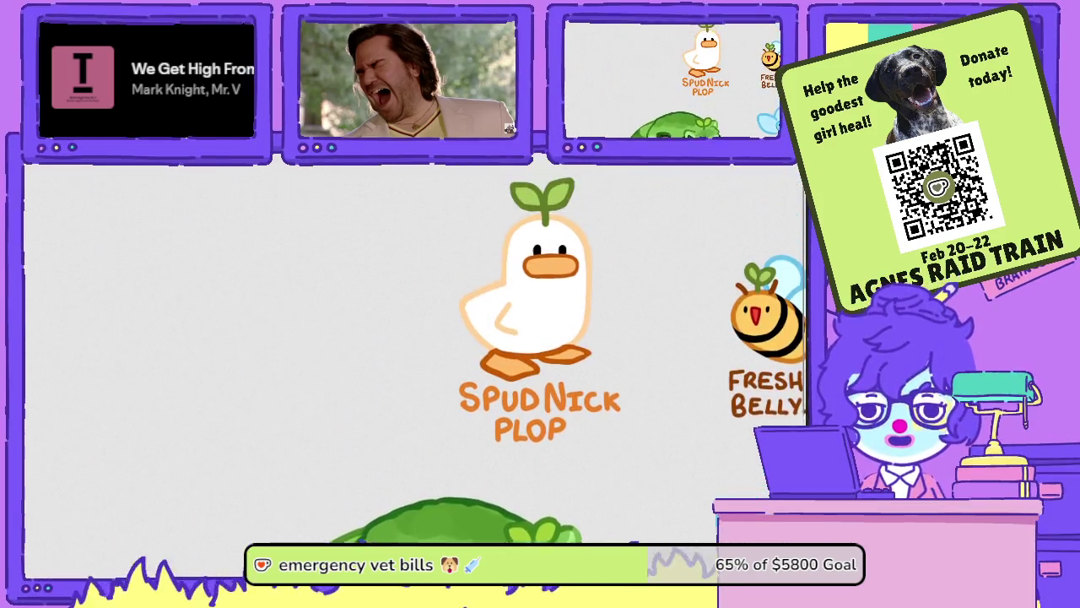
pyautogui.hscroll(3, 413, 363)
pyautogui.hscroll(4, 384, 528)
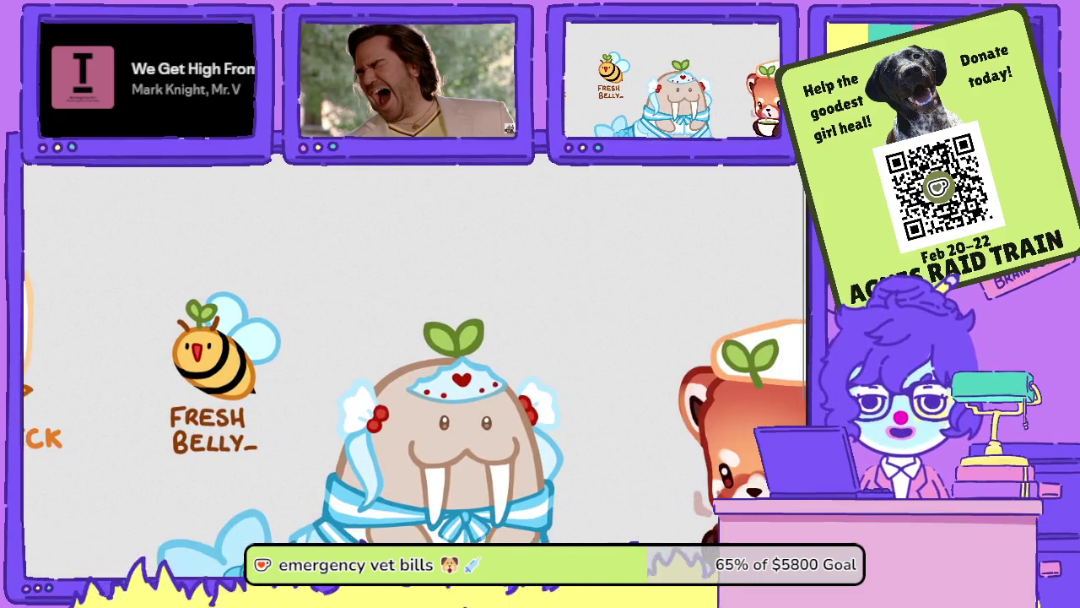
pyautogui.scroll(-2, 384, 527)
pyautogui.scroll(-1, 384, 527)
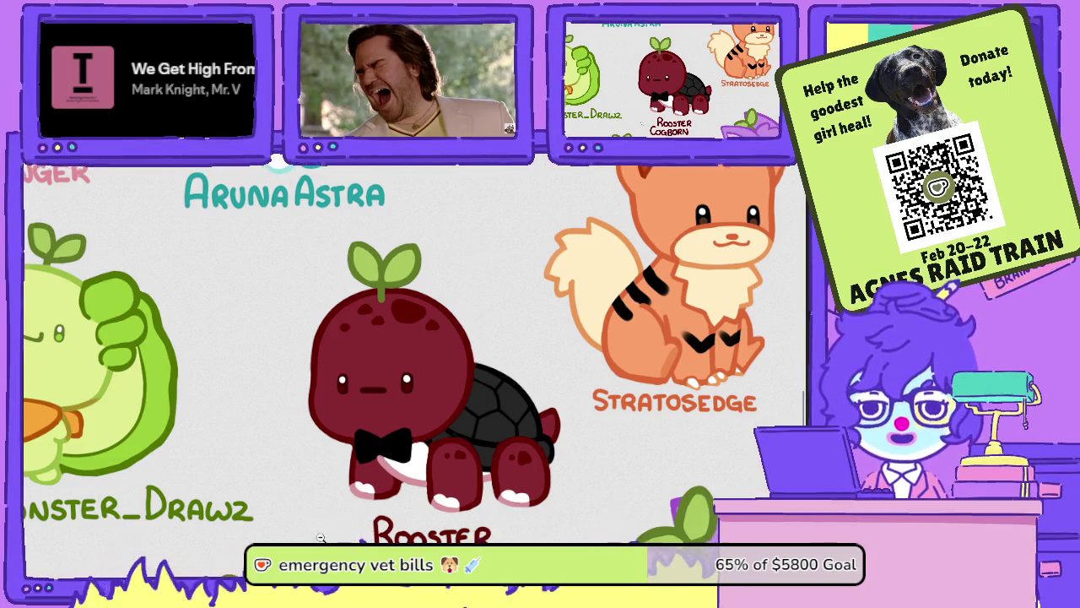
pyautogui.scroll(-5, 322, 530)
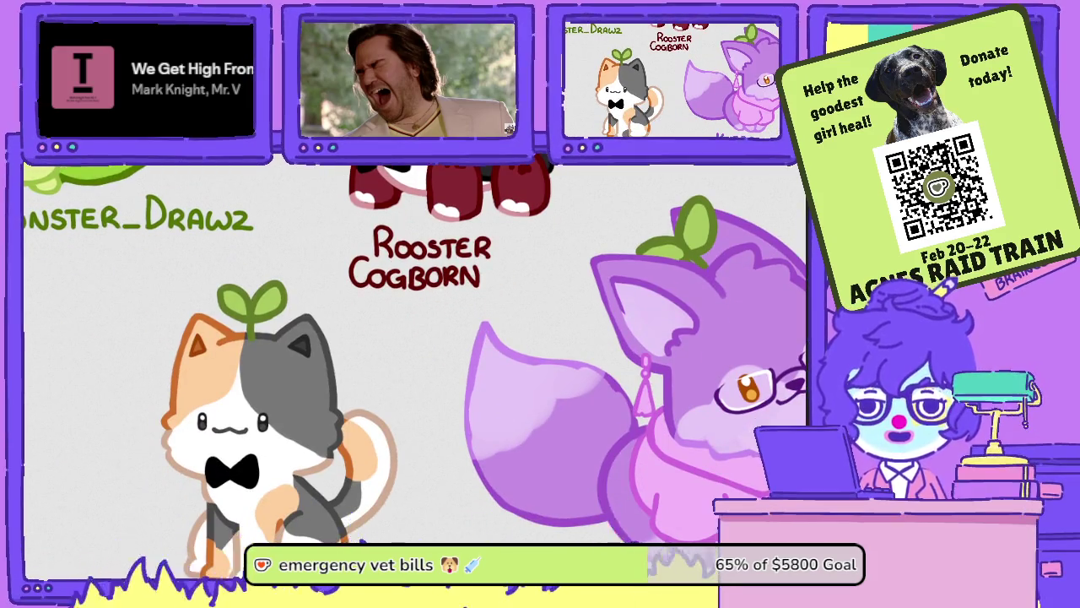
pyautogui.hscroll(-5, 414, 362)
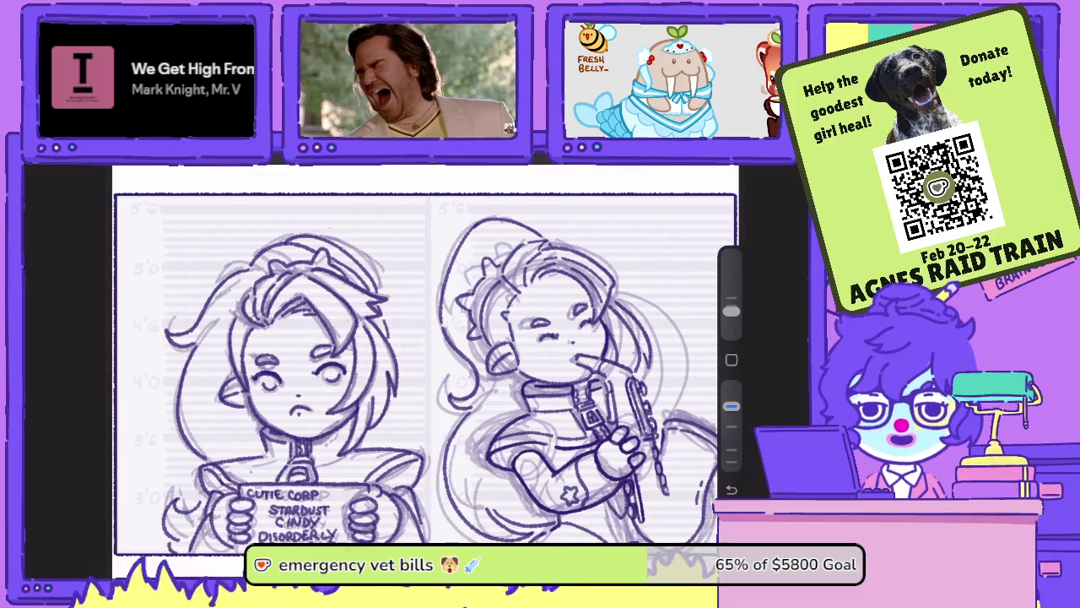
# - Ink the top and left outline of the right character's head
pyautogui.scroll(2, 506, 354)
pyautogui.scroll(2, 506, 354)
pyautogui.scroll(2, 506, 355)
pyautogui.scroll(2, 422, 354)
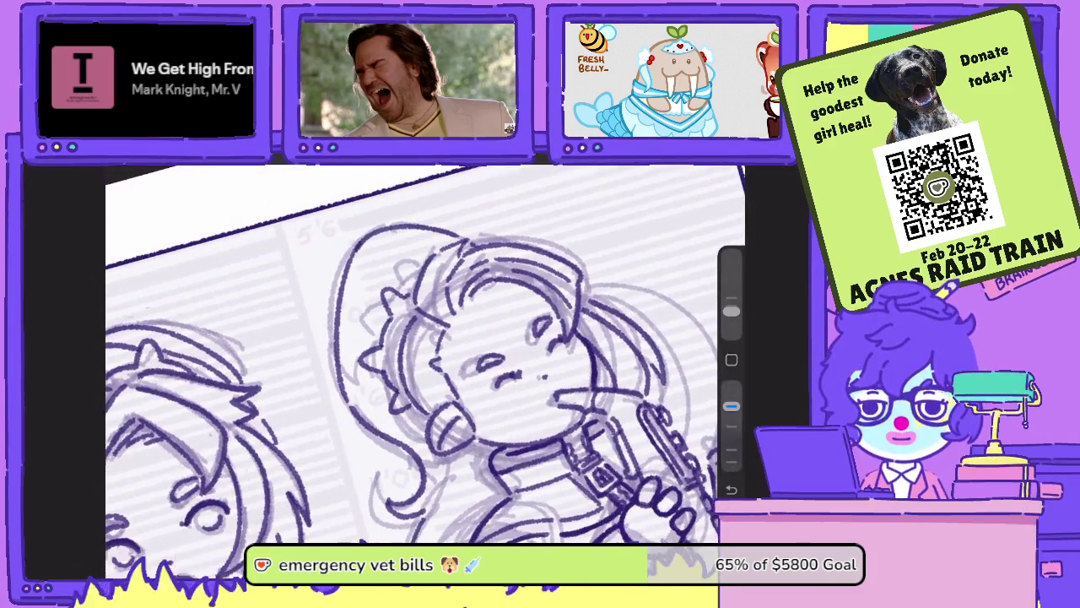
pyautogui.scroll(2, 422, 354)
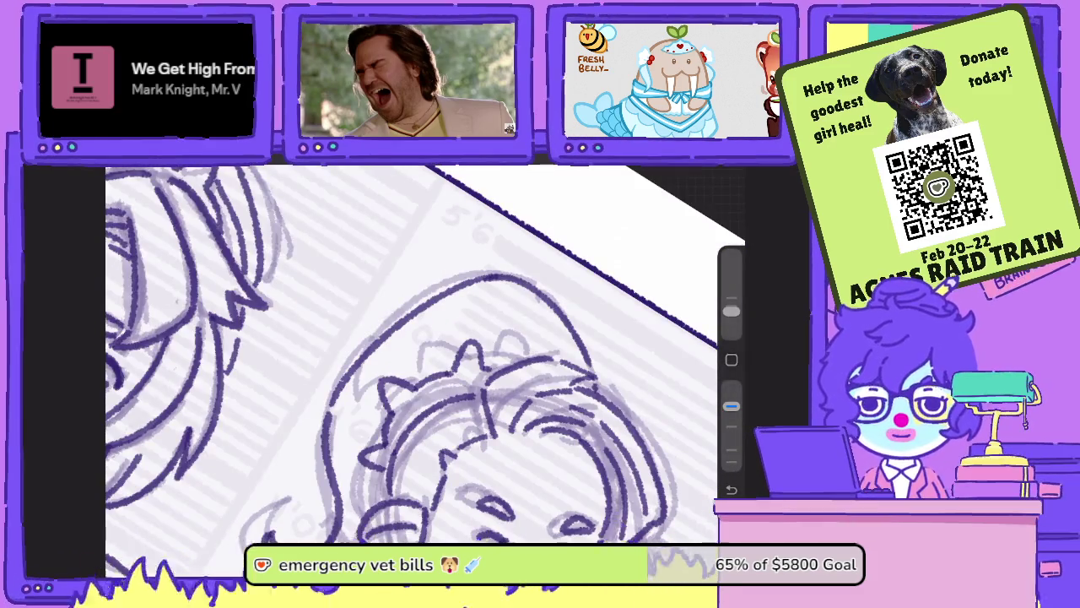
pyautogui.moveTo(547, 359); pyautogui.dragTo(451, 283)
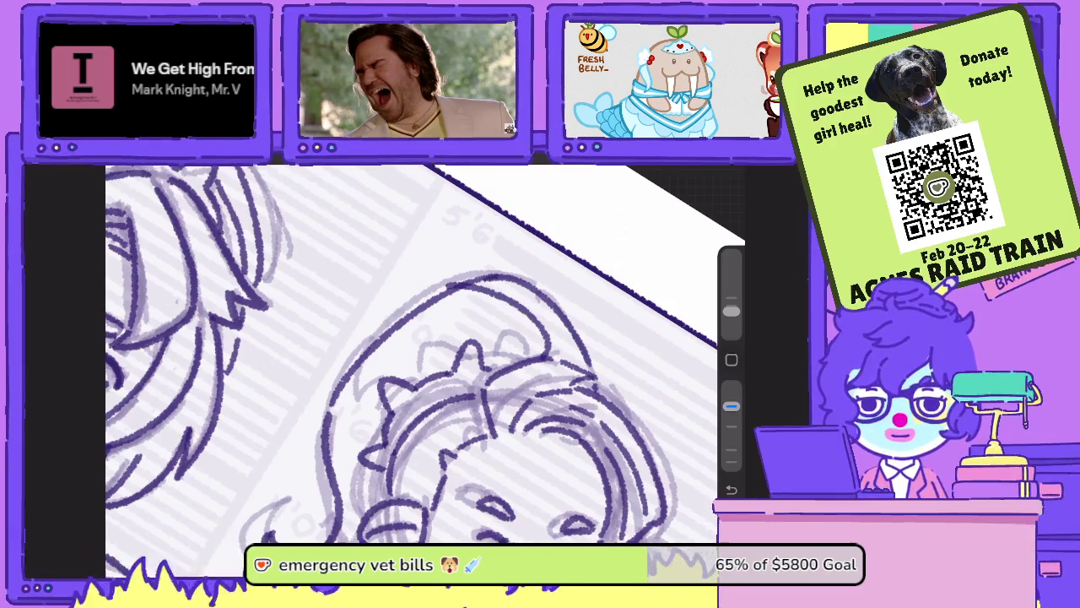
pyautogui.scroll(2, 422, 354)
pyautogui.moveTo(375, 294); pyautogui.dragTo(359, 341)
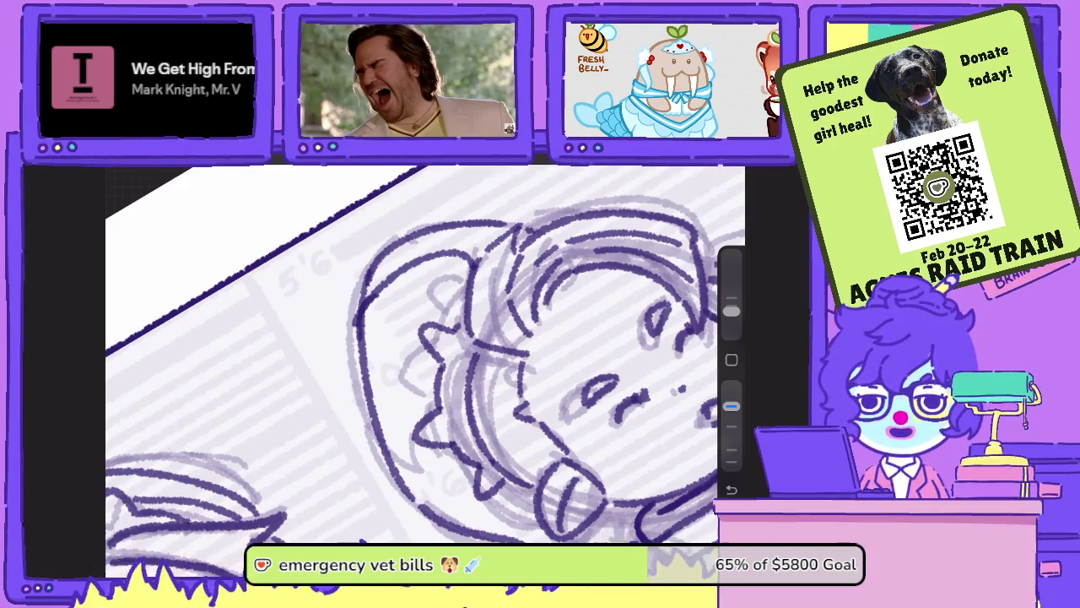
# - Raise brush opacity, check Layer 37's options, then erase part of the head outline
pyautogui.moveTo(730, 406); pyautogui.dragTo(731, 386)
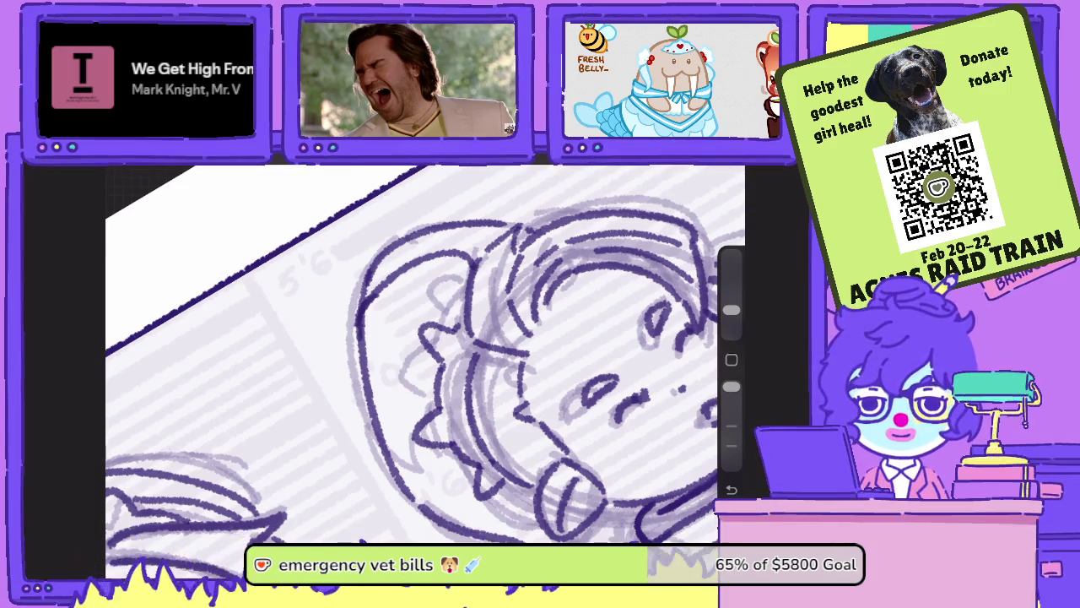
pyautogui.click(686, 160)
pyautogui.click(592, 263)
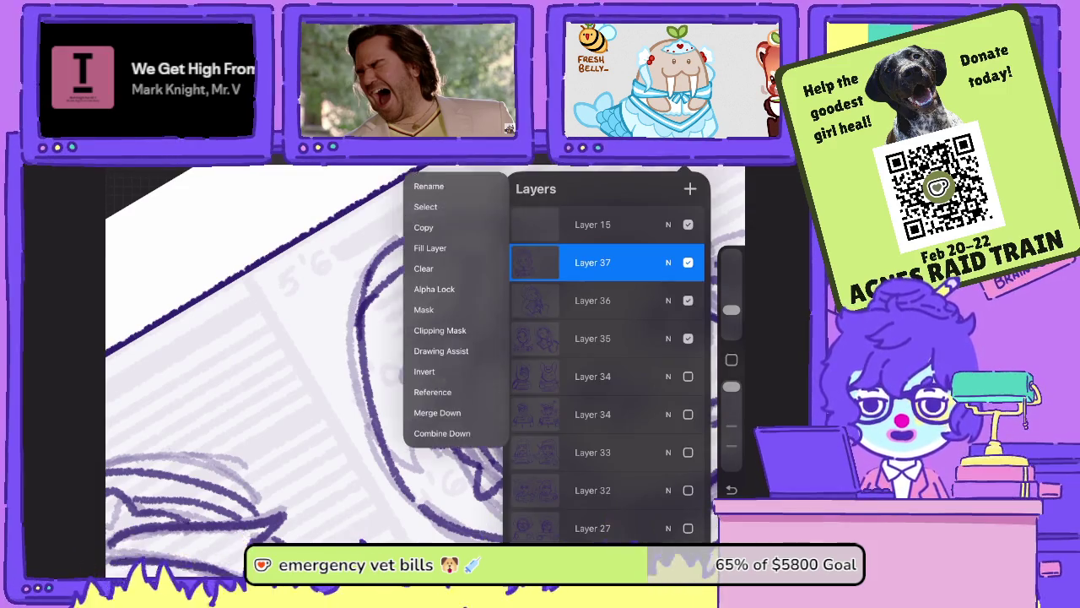
pyautogui.click(592, 262)
pyautogui.click(685, 160)
pyautogui.moveTo(439, 354); pyautogui.dragTo(270, 253)
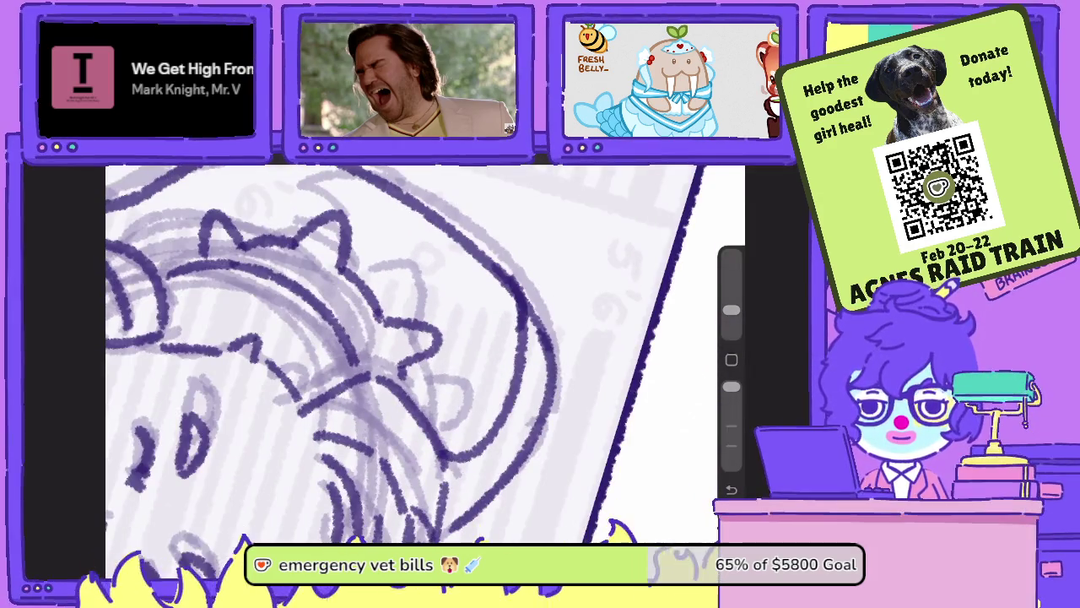
pyautogui.moveTo(542, 313)
pyautogui.mouseDown()
pyautogui.moveTo(545, 426)
pyautogui.moveTo(475, 506)
pyautogui.mouseUp()
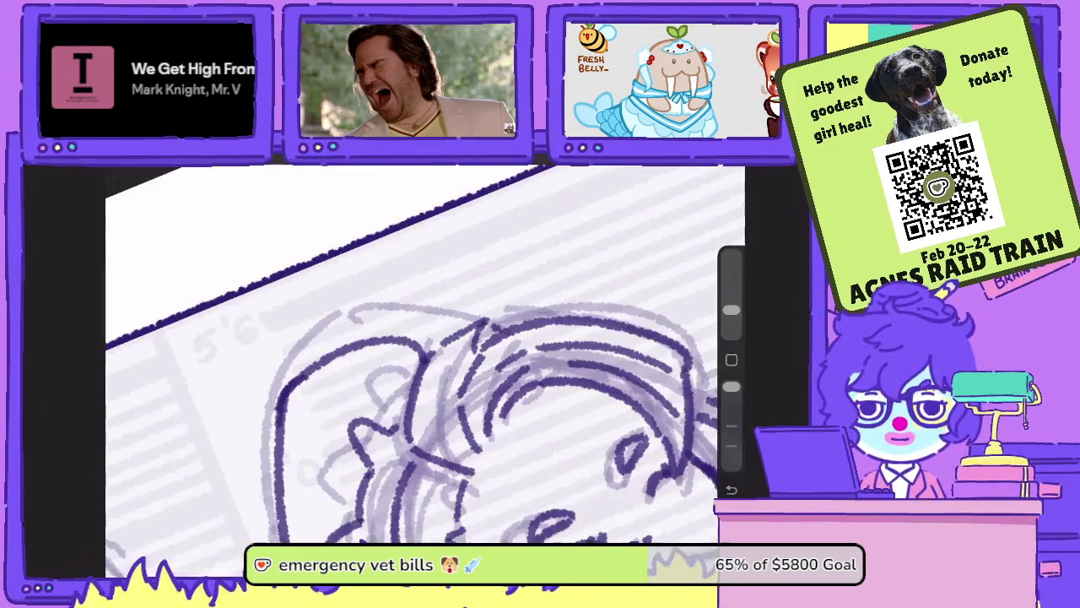
# - Redraw the head's left side and ink curved hair lines at adjusted brush opacity
pyautogui.moveTo(731, 386); pyautogui.dragTo(731, 406)
pyautogui.moveTo(397, 513)
pyautogui.mouseDown()
pyautogui.moveTo(385, 493)
pyautogui.moveTo(396, 371)
pyautogui.moveTo(461, 322)
pyautogui.mouseUp()
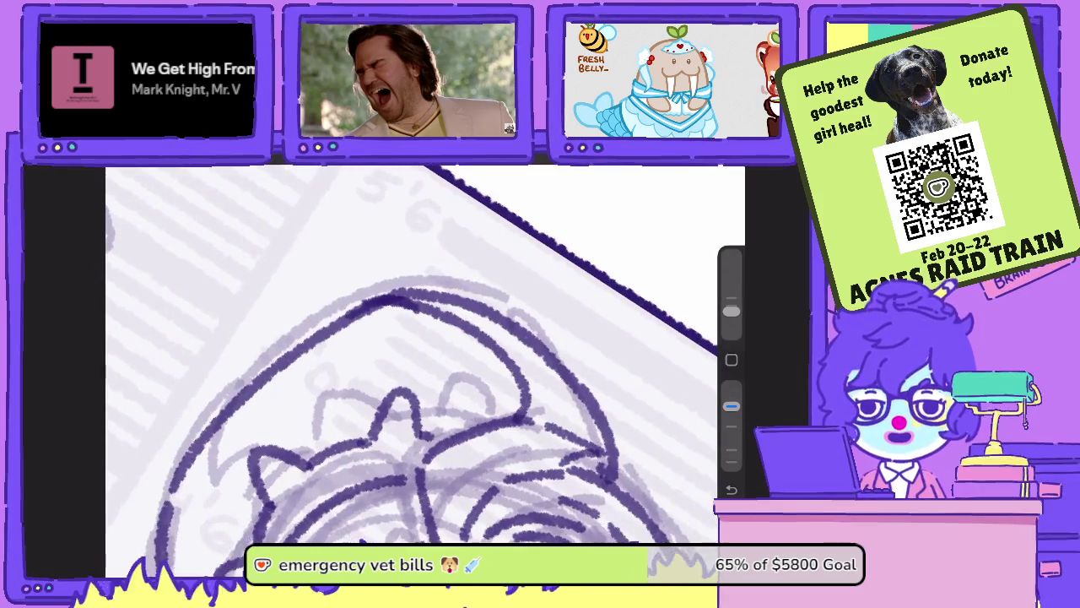
pyautogui.moveTo(731, 406); pyautogui.dragTo(731, 386)
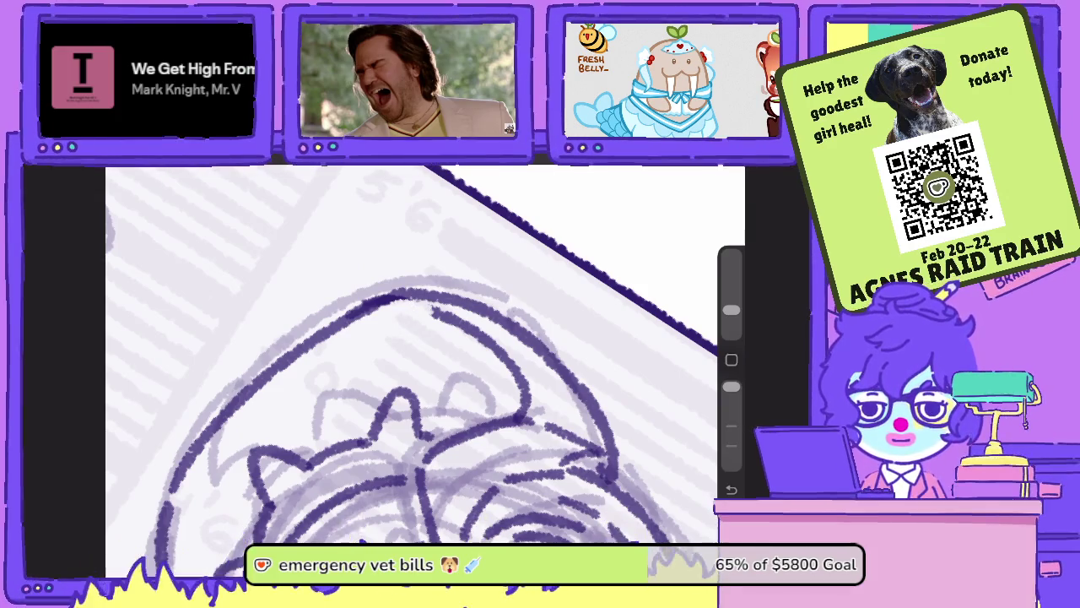
pyautogui.moveTo(422, 337); pyautogui.dragTo(279, 405)
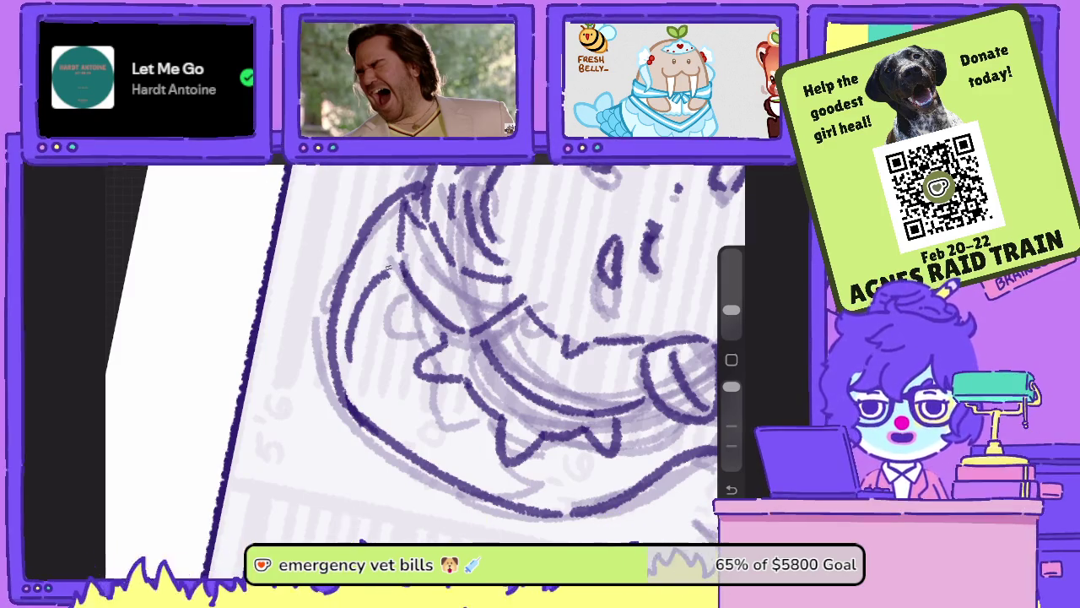
pyautogui.moveTo(731, 386); pyautogui.dragTo(730, 407)
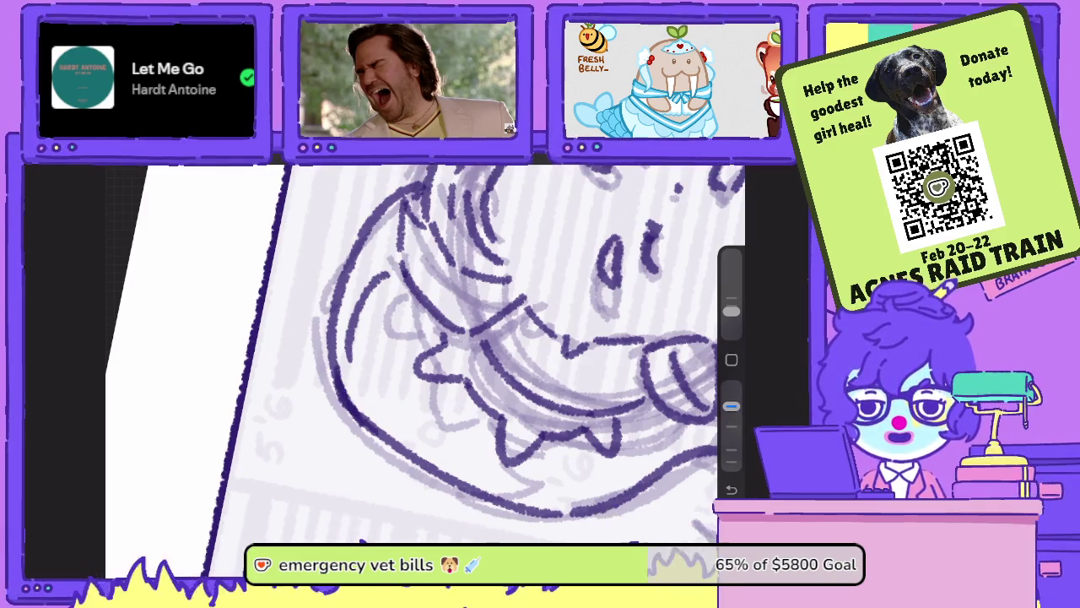
pyautogui.moveTo(338, 340); pyautogui.dragTo(332, 373)
pyautogui.moveTo(395, 305); pyautogui.dragTo(403, 415)
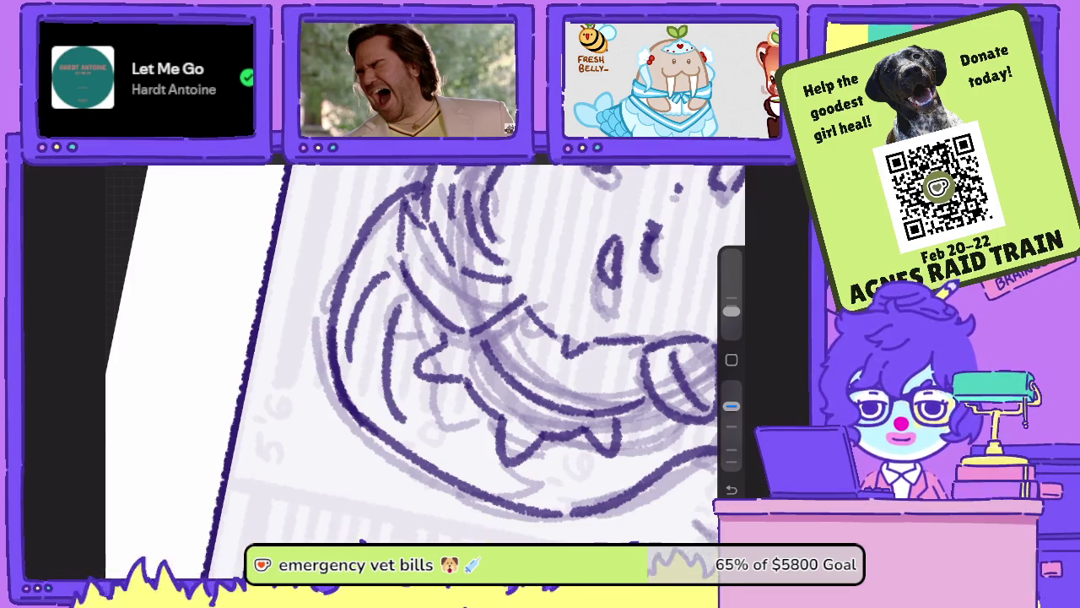
pyautogui.scroll(-5, 414, 354)
pyautogui.scroll(2, 413, 355)
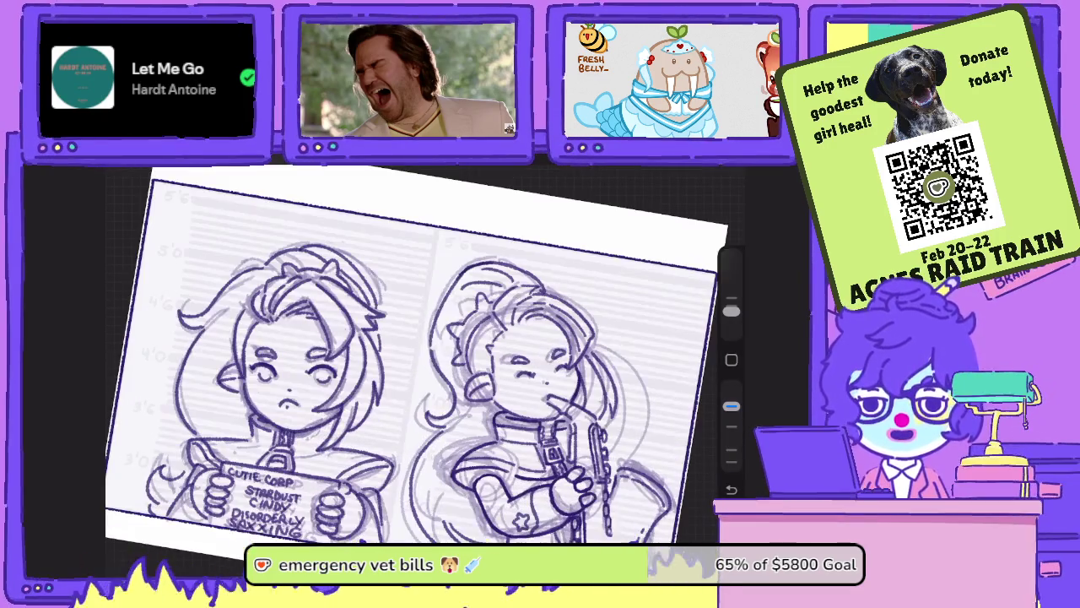
# - Add small strokes to the right character's hair
pyautogui.scroll(5, 515, 337)
pyautogui.scroll(2, 515, 338)
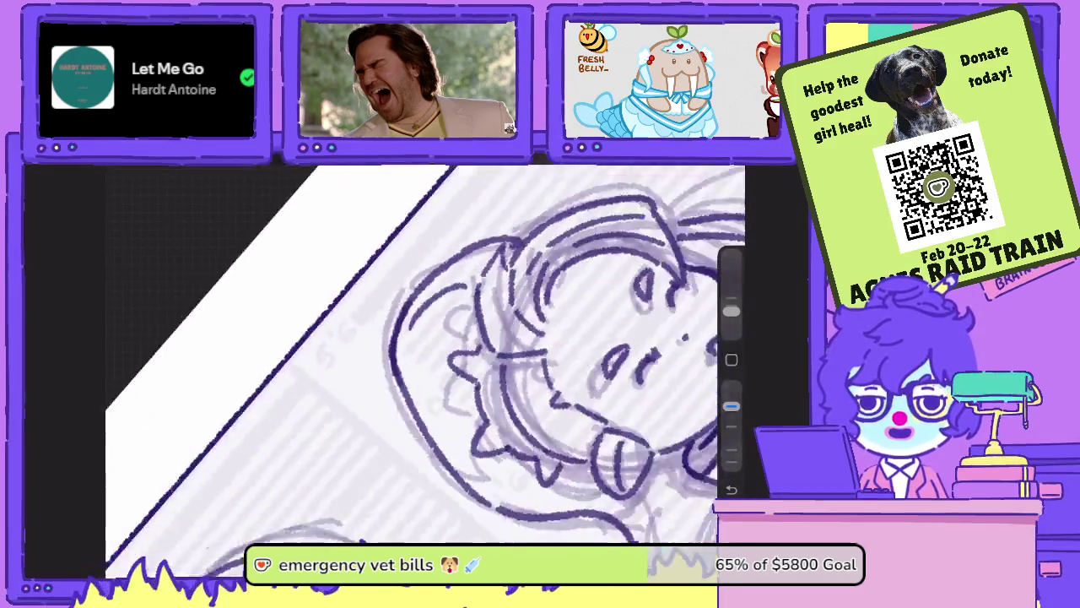
pyautogui.moveTo(395, 324); pyautogui.dragTo(412, 354)
pyautogui.moveTo(320, 329); pyautogui.dragTo(397, 297)
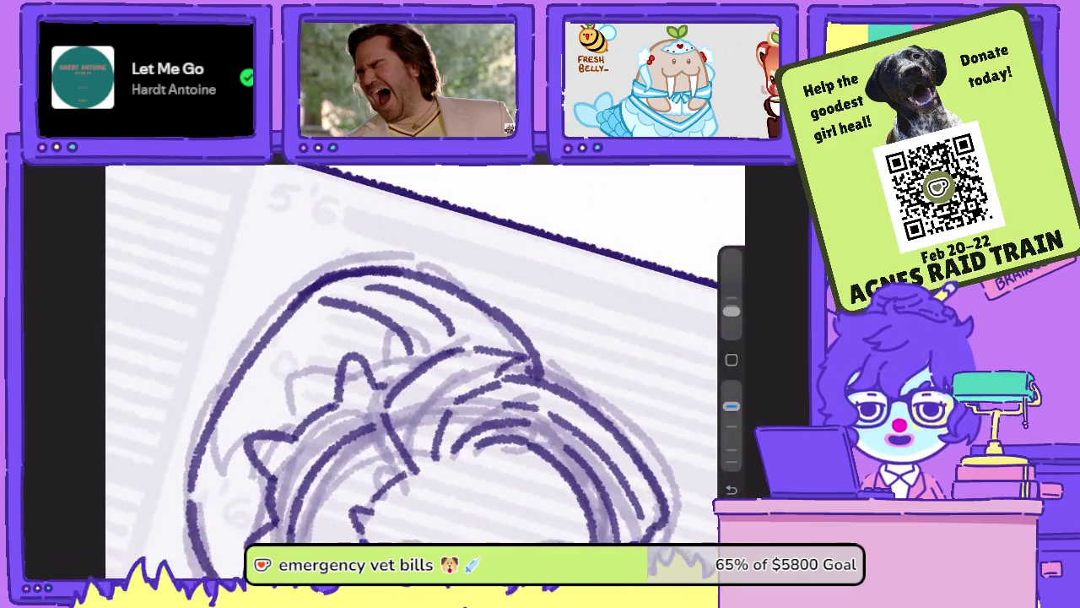
# - Ink the right character's collar lines, redrawing one stroke more cleanly
pyautogui.scroll(-2, 422, 355)
pyautogui.scroll(-2, 425, 354)
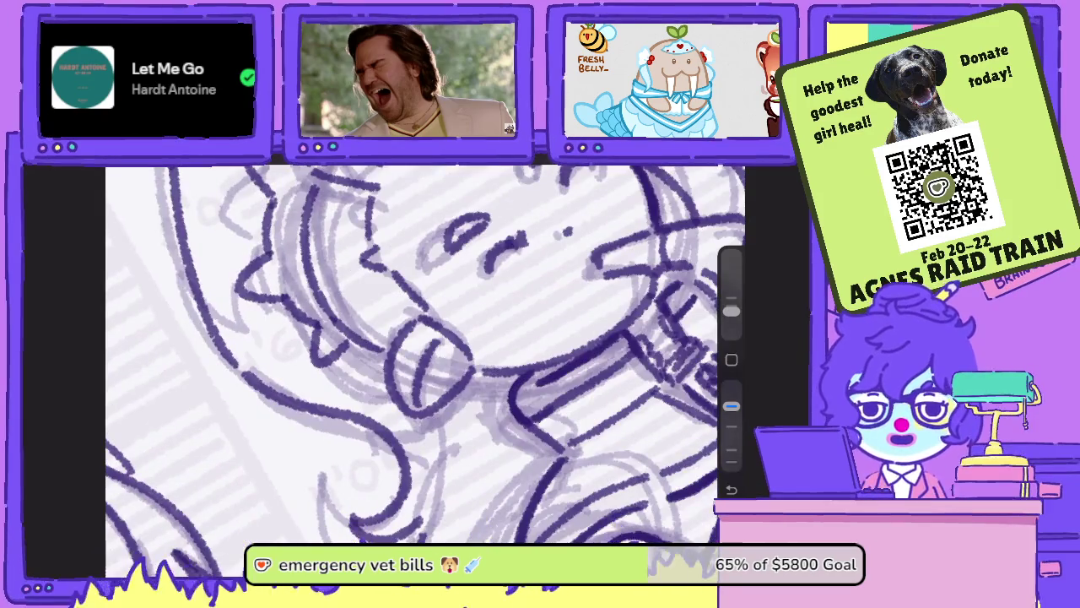
pyautogui.moveTo(456, 540); pyautogui.dragTo(463, 409)
pyautogui.scroll(-1, 422, 354)
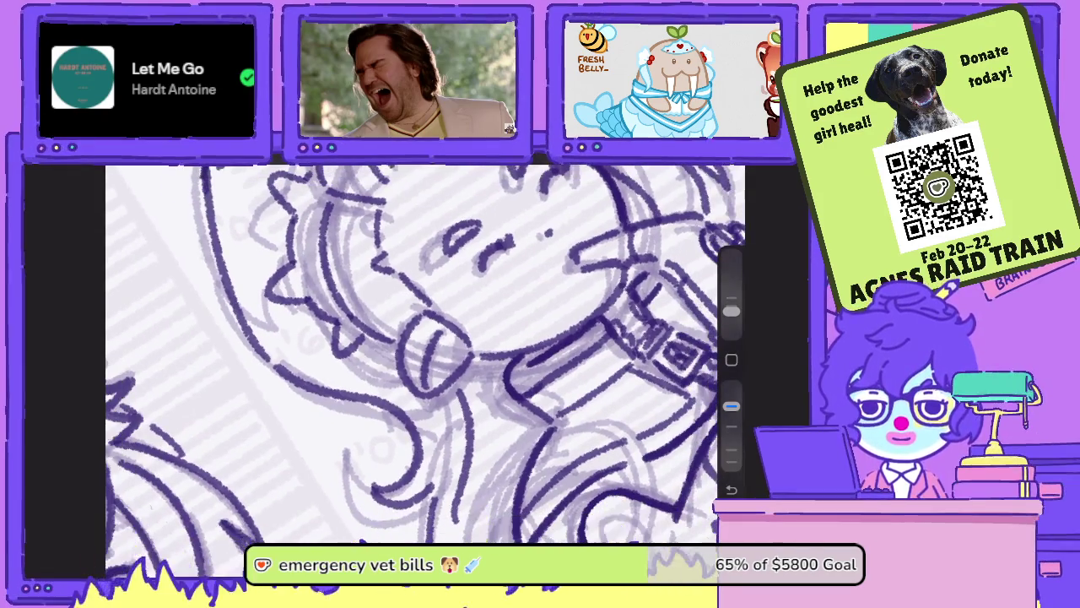
pyautogui.hotkey('ctrl', 'z')
pyautogui.moveTo(462, 517); pyautogui.dragTo(459, 403)
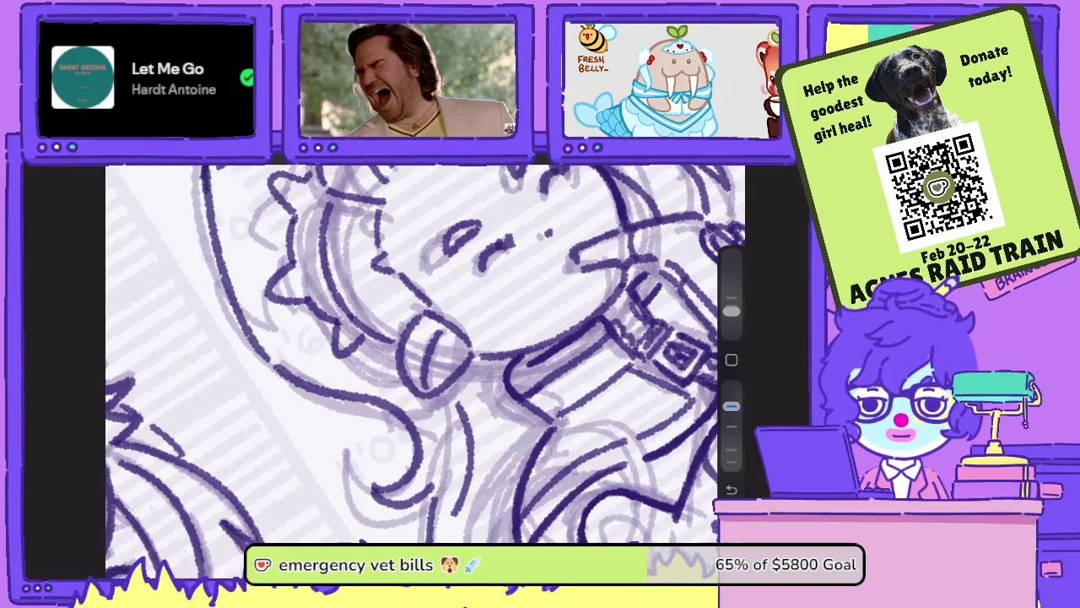
pyautogui.moveTo(490, 452); pyautogui.dragTo(469, 511)
pyautogui.scroll(-5, 426, 354)
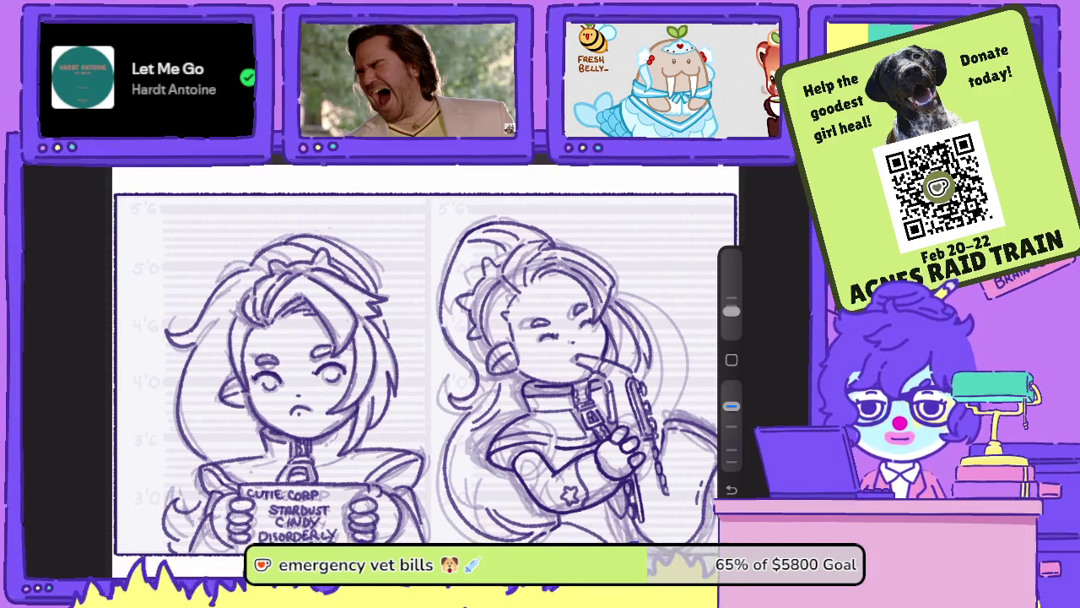
# - Ink the left edge of the left character's face
pyautogui.scroll(2, 473, 363)
pyautogui.scroll(2, 472, 362)
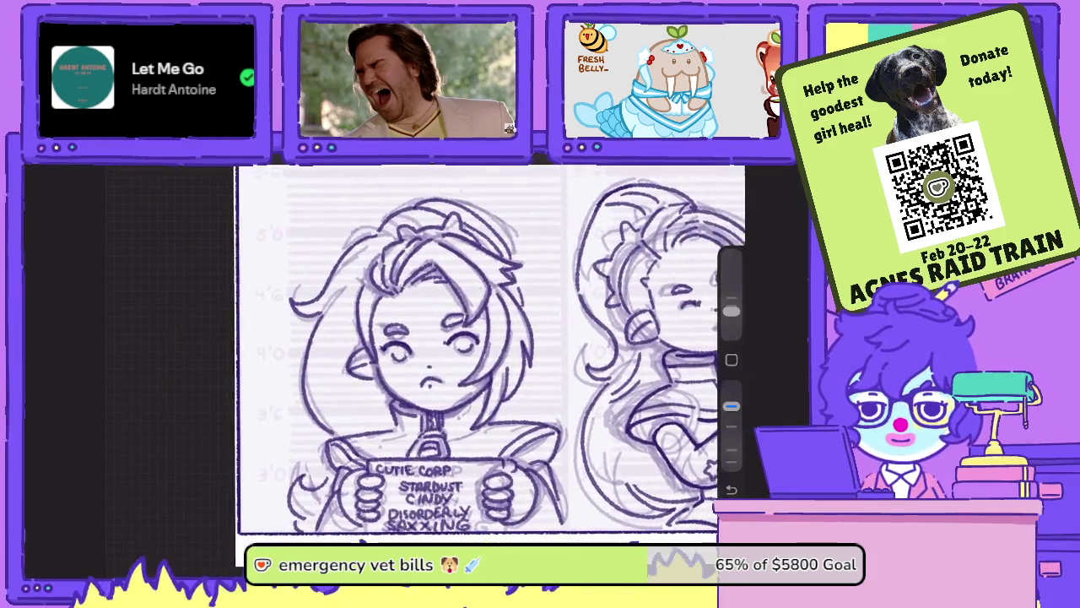
pyautogui.scroll(2, 472, 363)
pyautogui.scroll(2, 473, 363)
pyautogui.moveTo(431, 475); pyautogui.dragTo(422, 331)
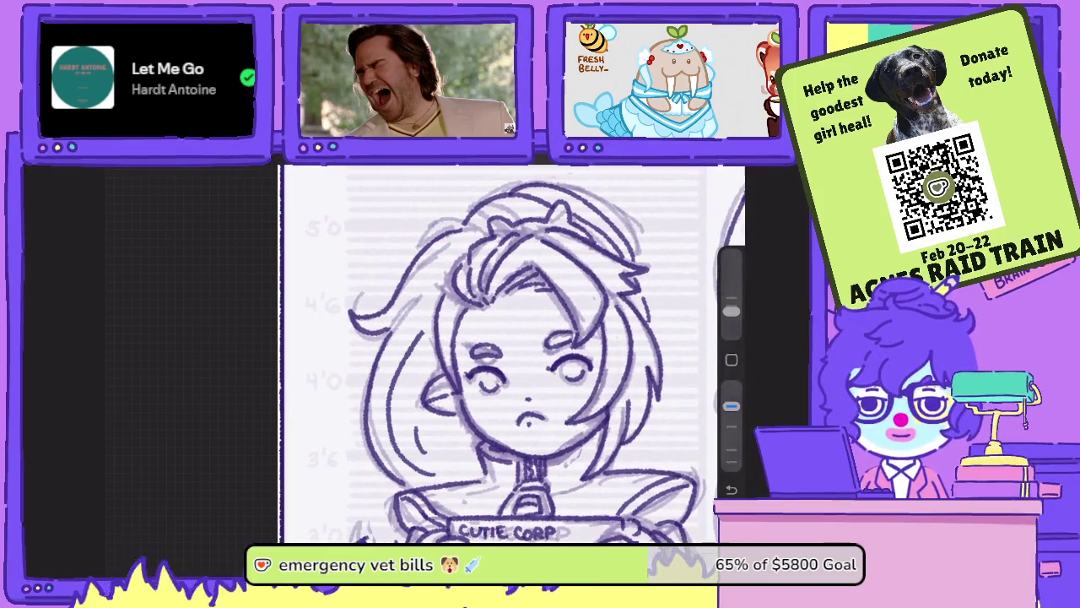
pyautogui.scroll(-3, 472, 362)
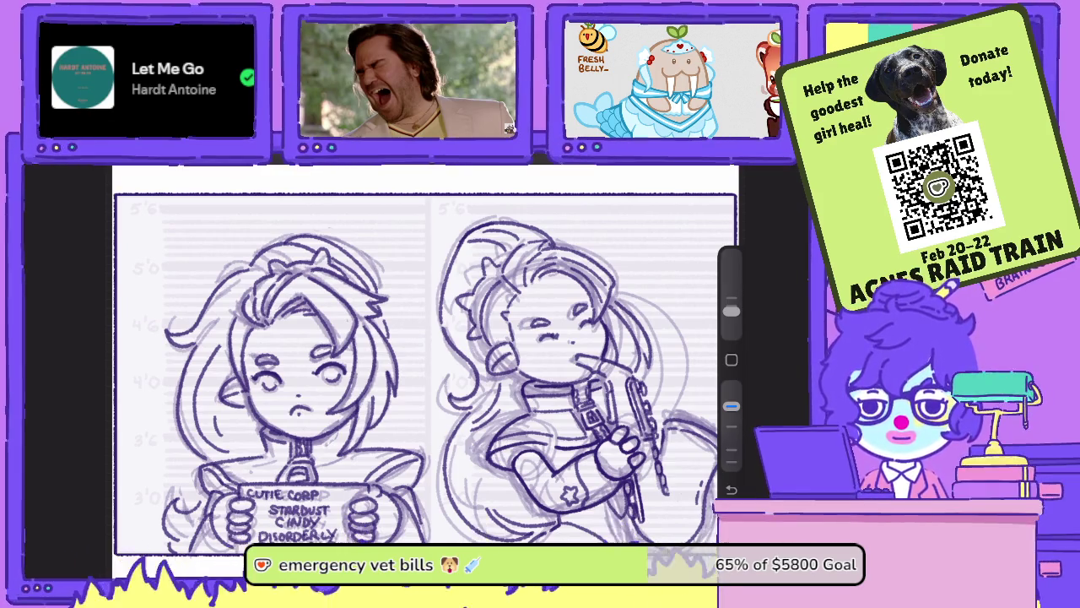
# - Erase stray strokes near the right character's face
pyautogui.scroll(5, 422, 355)
pyautogui.moveTo(731, 406); pyautogui.dragTo(730, 386)
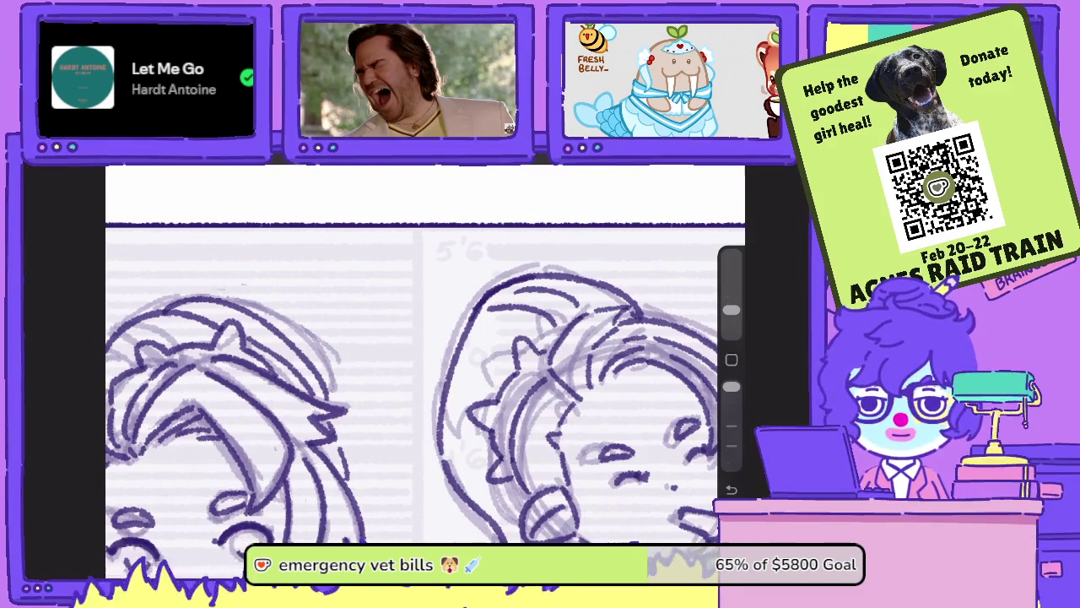
pyautogui.moveTo(527, 338)
pyautogui.mouseDown()
pyautogui.moveTo(514, 383)
pyautogui.moveTo(469, 430)
pyautogui.moveTo(515, 491)
pyautogui.moveTo(486, 483)
pyautogui.moveTo(487, 463)
pyautogui.mouseUp()
pyautogui.moveTo(591, 380); pyautogui.dragTo(515, 367)
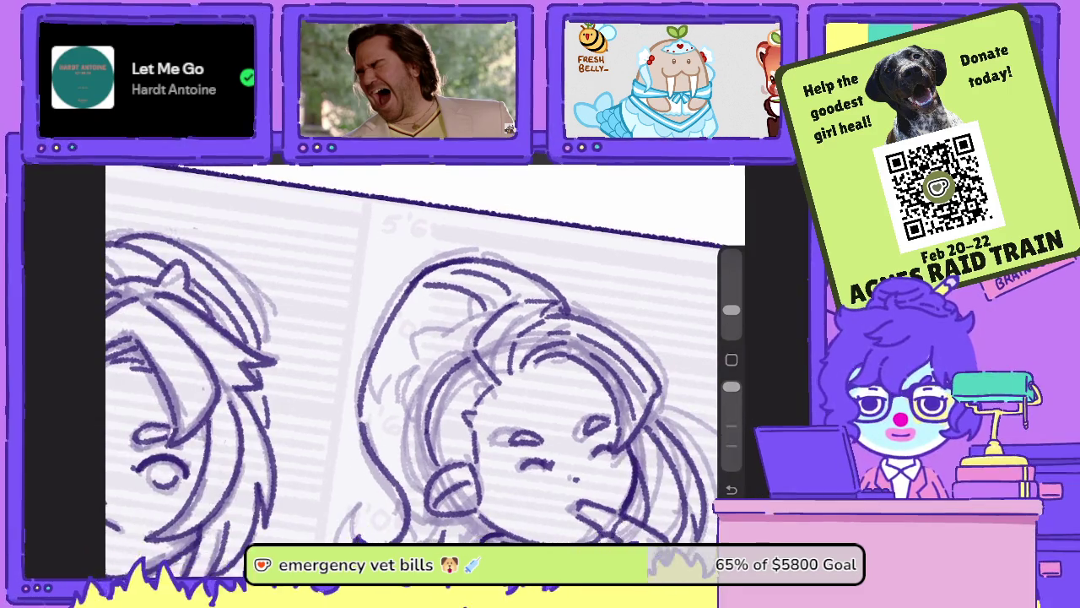
# - Ink a face line and a small ear-like curl beside the right character's face
pyautogui.moveTo(731, 387); pyautogui.dragTo(731, 406)
pyautogui.moveTo(422, 420)
pyautogui.mouseDown()
pyautogui.moveTo(413, 346)
pyautogui.moveTo(475, 331)
pyautogui.moveTo(477, 303)
pyautogui.moveTo(489, 319)
pyautogui.mouseUp()
pyautogui.moveTo(421, 409); pyautogui.dragTo(395, 427)
pyautogui.moveTo(395, 428); pyautogui.dragTo(420, 434)
pyautogui.moveTo(731, 406); pyautogui.dragTo(731, 387)
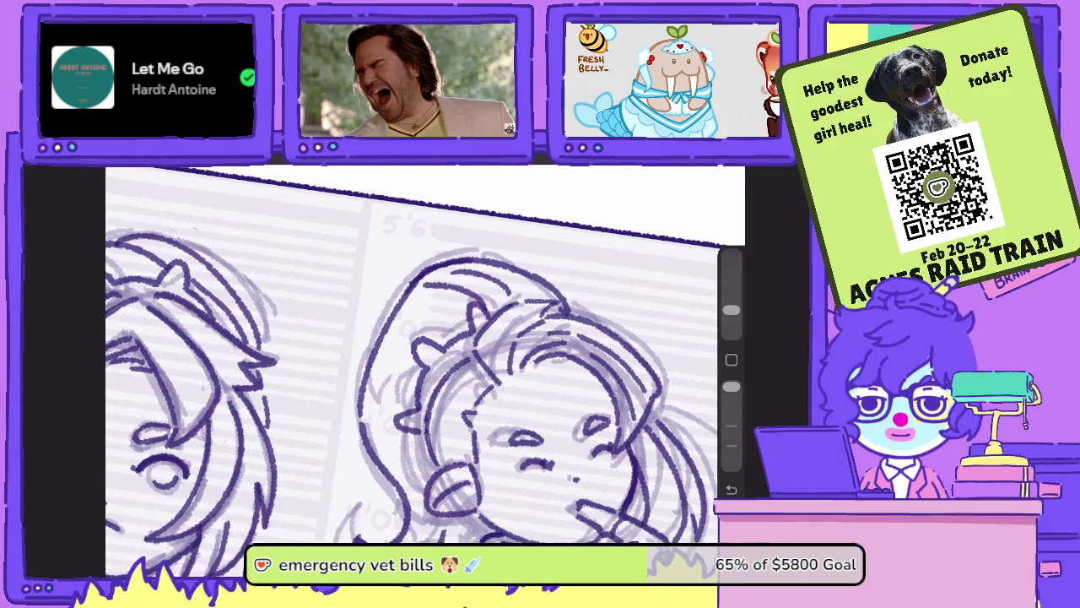
pyautogui.scroll(-3, 422, 372)
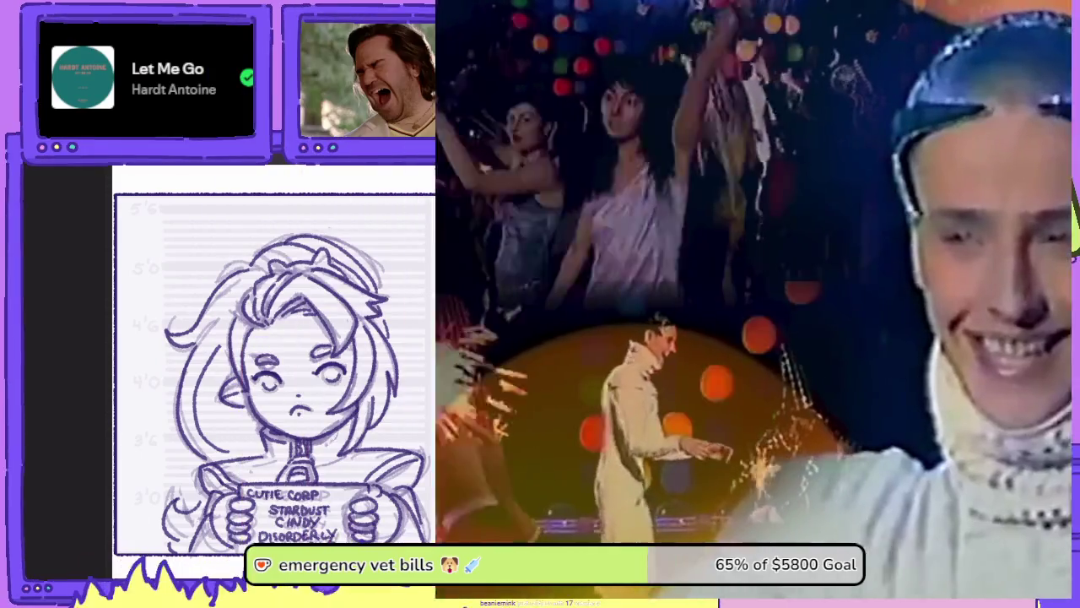
# - Zoom the canvas to frame the second chibi character for inking
pyautogui.scroll(-2, 422, 371)
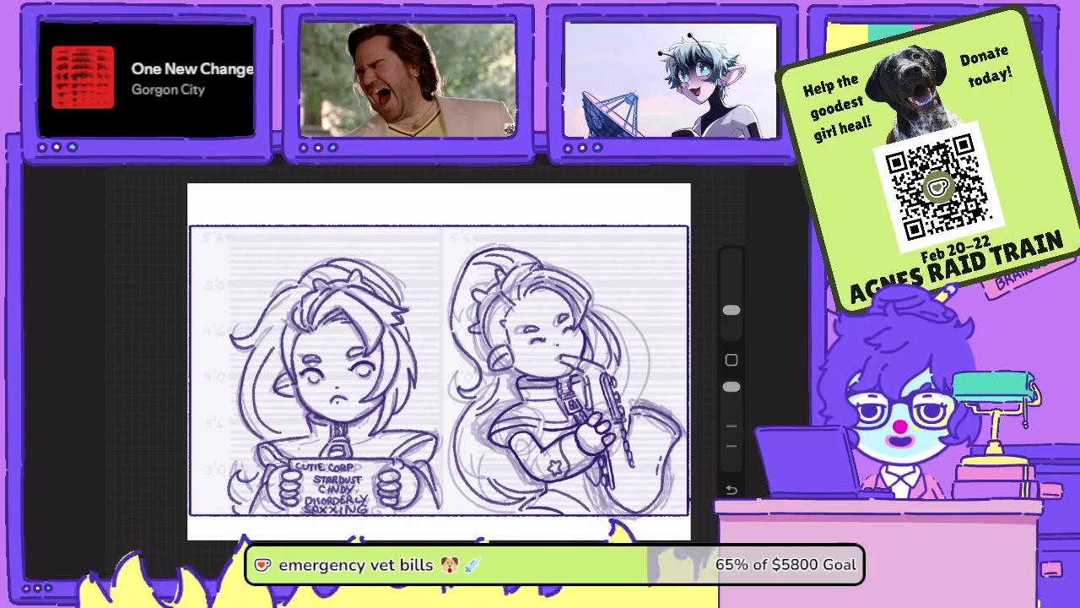
# - Zoom into the right character's chest, ink the chest strap line, and raise brush opacity
pyautogui.scroll(5, 570, 358)
pyautogui.scroll(3, 569, 358)
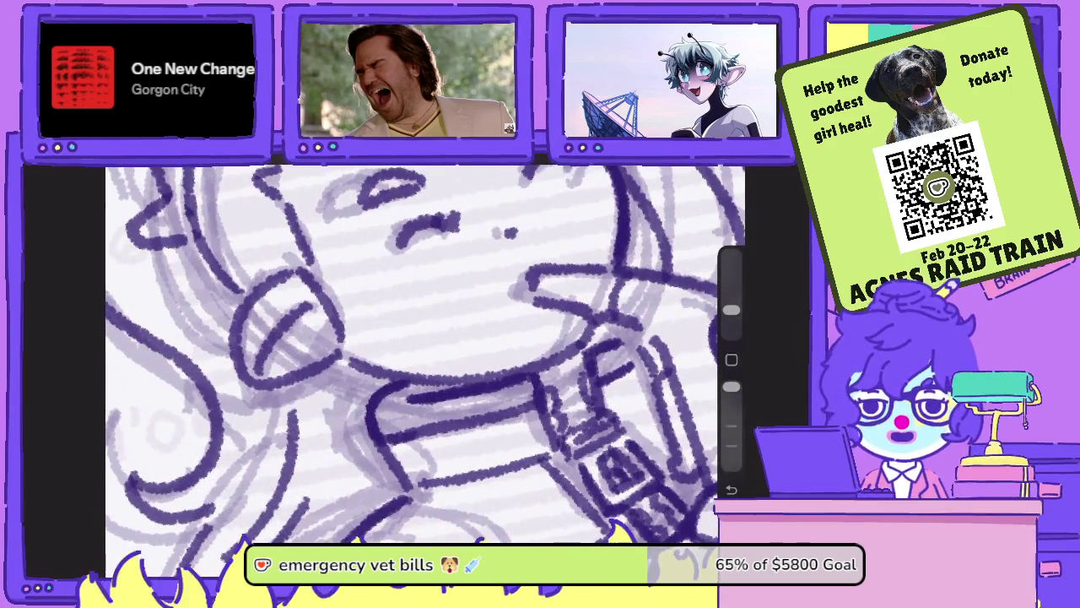
pyautogui.scroll(-2, 422, 355)
pyautogui.scroll(-1, 422, 355)
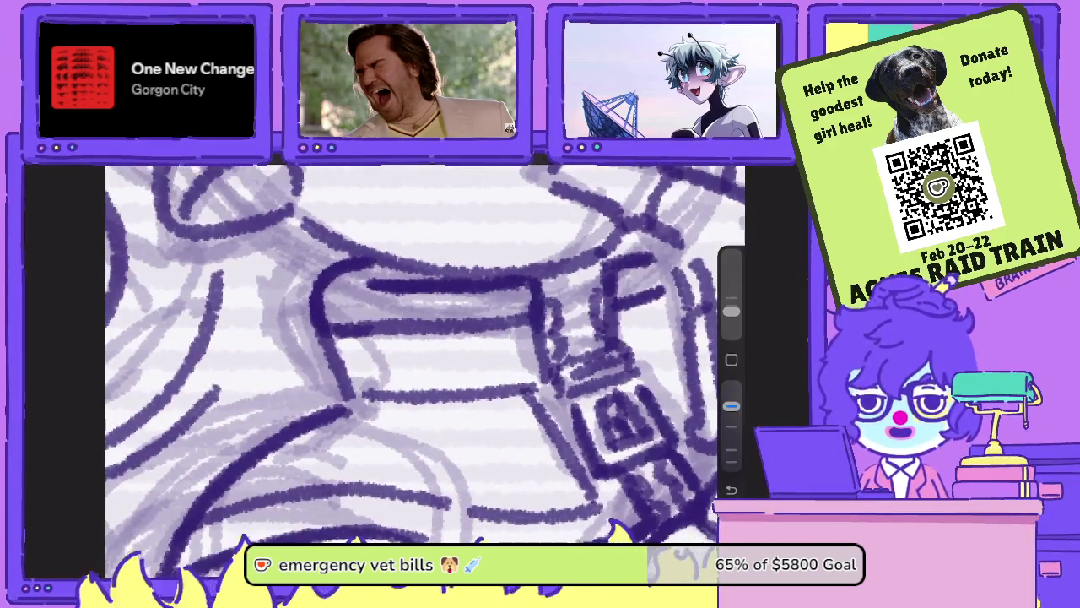
pyautogui.moveTo(546, 376); pyautogui.dragTo(617, 485)
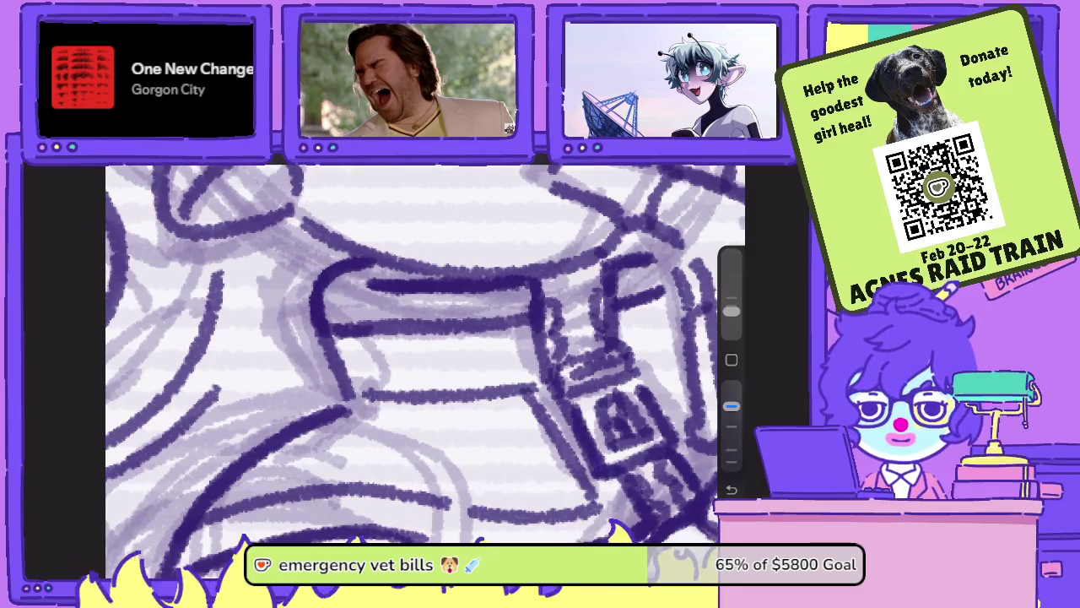
pyautogui.moveTo(731, 406); pyautogui.dragTo(731, 386)
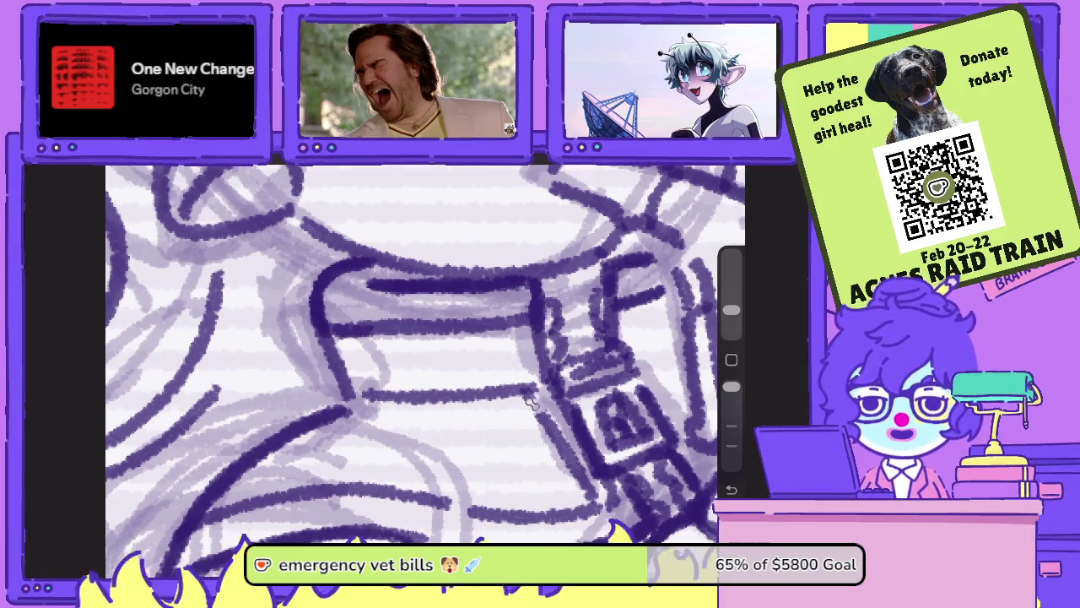
# - Erase stray strap lines, redraw the strap at lower opacity, and zoom back out
pyautogui.moveTo(548, 415)
pyautogui.mouseDown()
pyautogui.moveTo(560, 460)
pyautogui.moveTo(590, 493)
pyautogui.mouseUp()
pyautogui.moveTo(566, 445)
pyautogui.mouseDown()
pyautogui.moveTo(582, 490)
pyautogui.moveTo(595, 477)
pyautogui.moveTo(564, 417)
pyautogui.mouseUp()
pyautogui.moveTo(731, 386); pyautogui.dragTo(731, 407)
pyautogui.moveTo(532, 399); pyautogui.dragTo(583, 485)
pyautogui.scroll(-5, 425, 354)
pyautogui.scroll(5, 573, 396)
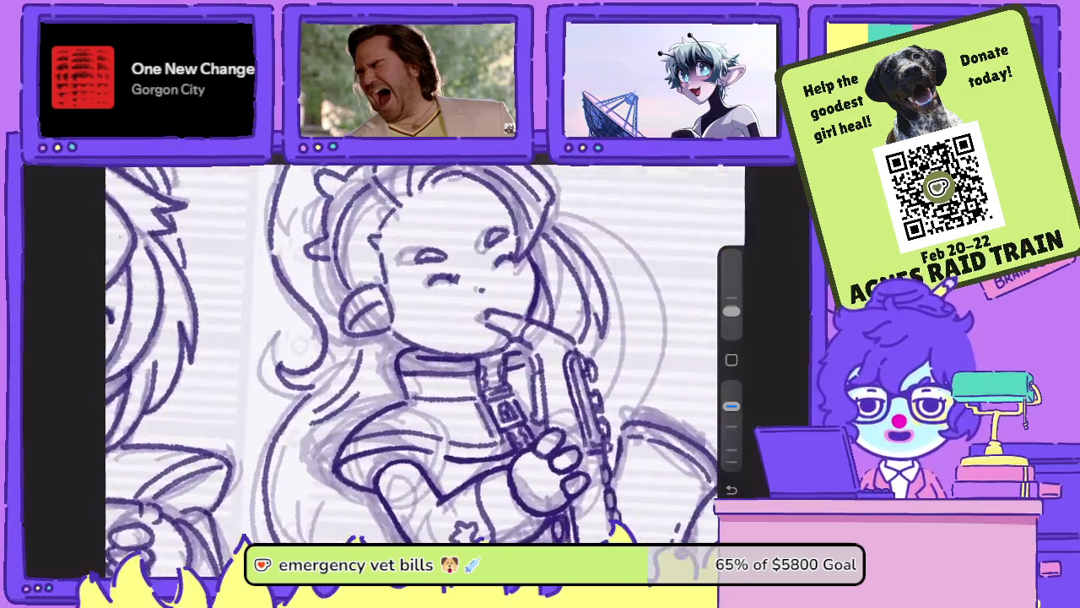
pyautogui.scroll(5, 574, 397)
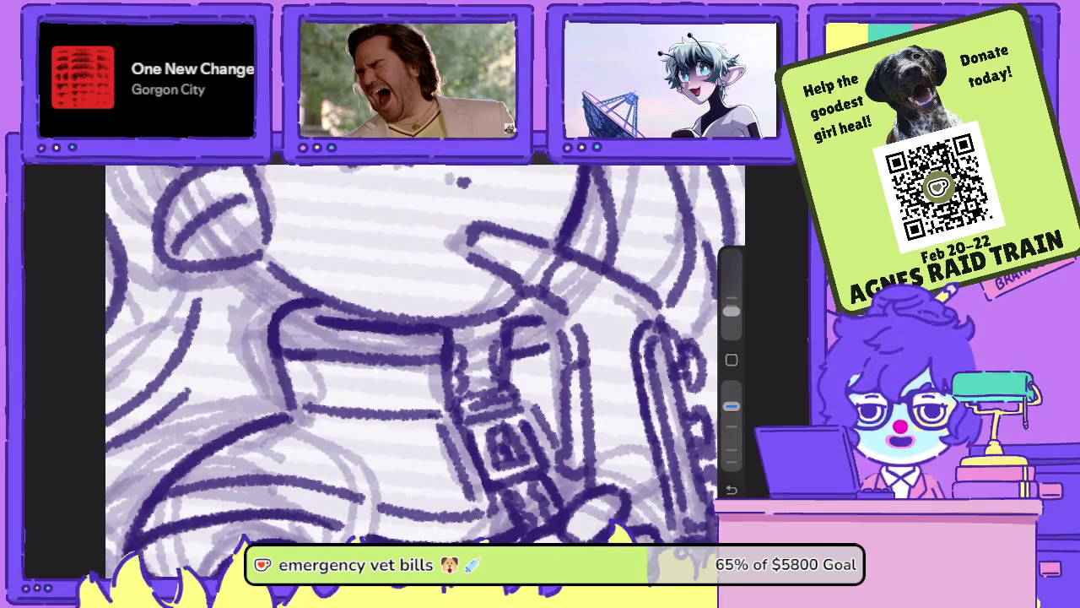
pyautogui.scroll(-5, 425, 354)
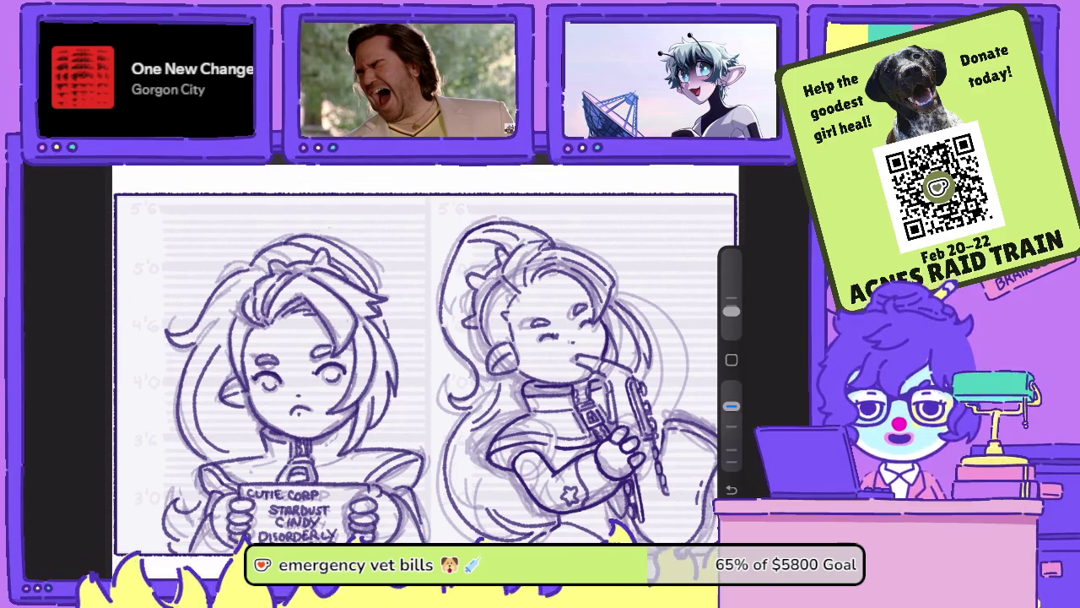
pyautogui.scroll(5, 675, 372)
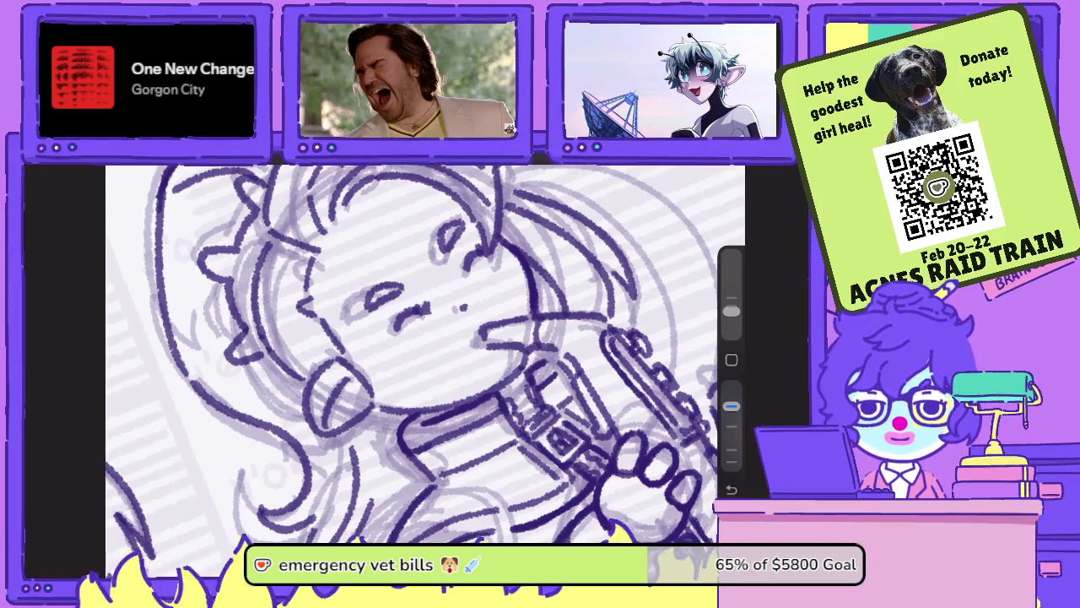
pyautogui.scroll(-3, 404, 346)
pyautogui.scroll(-3, 404, 346)
pyautogui.scroll(-2, 403, 346)
pyautogui.scroll(-3, 403, 346)
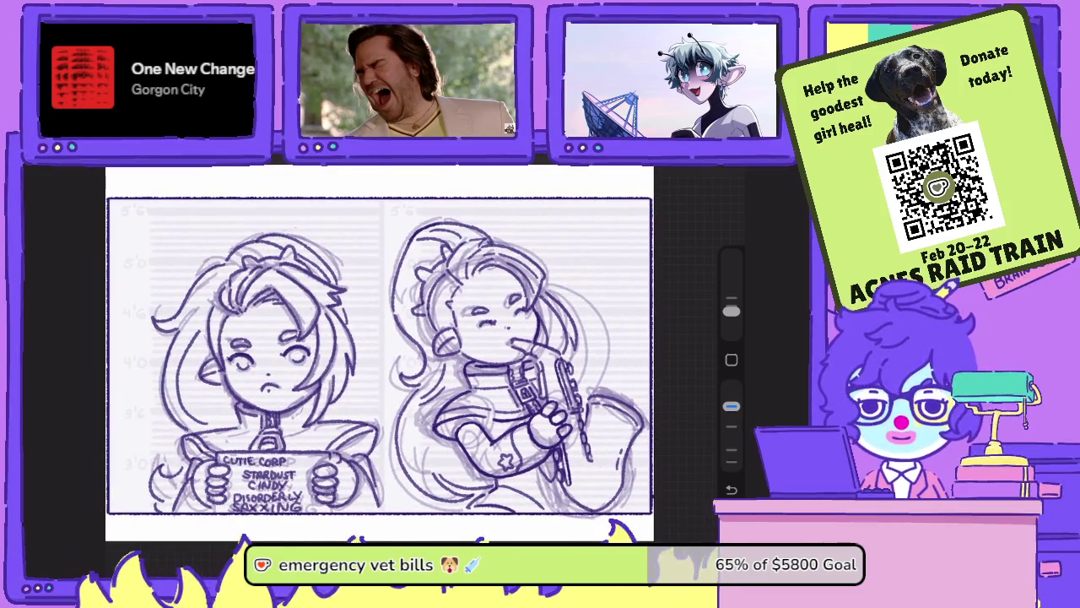
# - Hide the rough sketch, duplicate Layer 34, hide Layer 36 line art, and show the panda-bunny sketch
pyautogui.press('l')
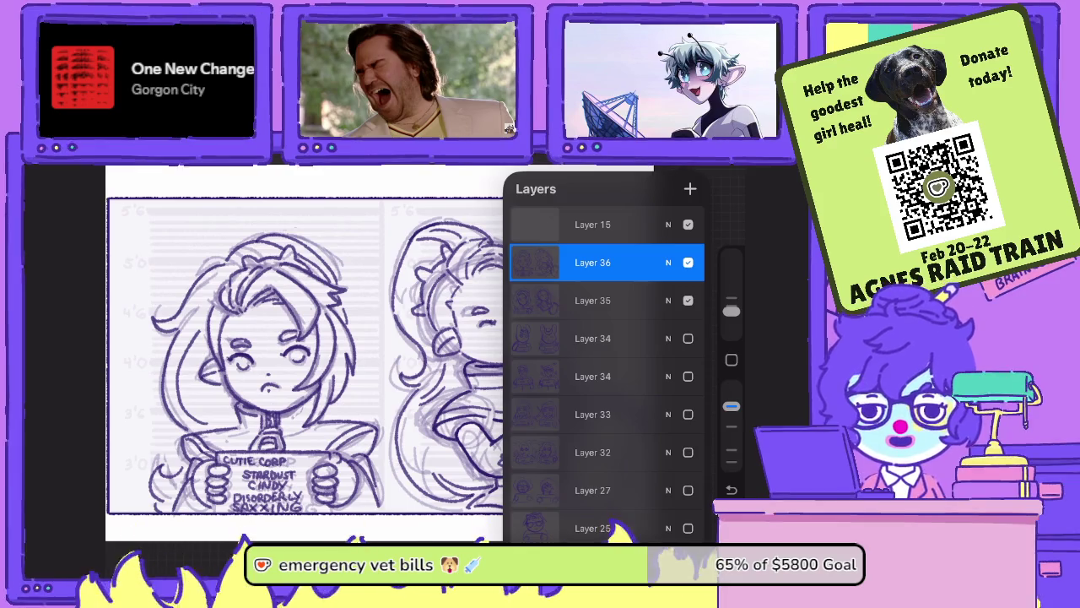
pyautogui.click(687, 301)
pyautogui.press('l')
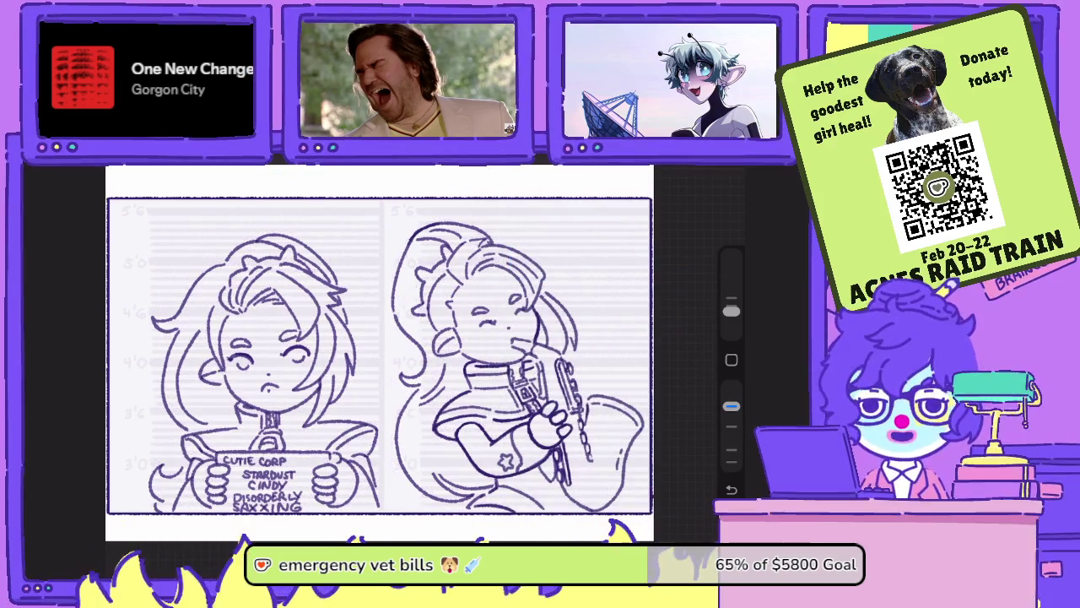
pyautogui.press('l')
pyautogui.moveTo(666, 301); pyautogui.dragTo(557, 300)
pyautogui.click(634, 299)
pyautogui.click(687, 262)
pyautogui.click(688, 300)
pyautogui.press('l')
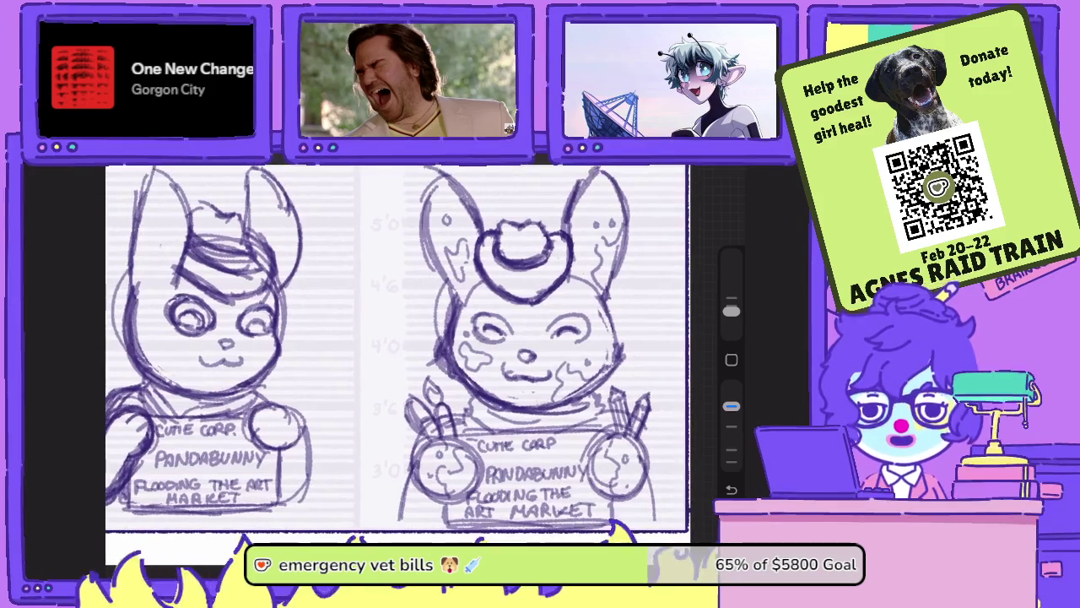
# - Swap the panda-bunny sketch for the Emby sketch and look it over
pyautogui.press('l')
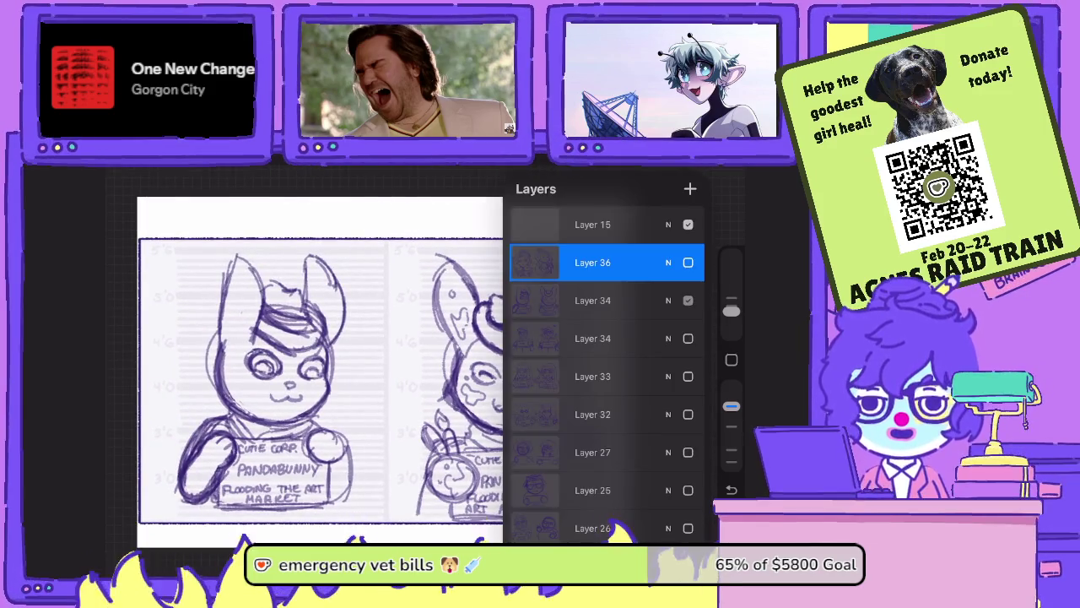
pyautogui.click(688, 301)
pyautogui.click(687, 339)
pyautogui.press('l')
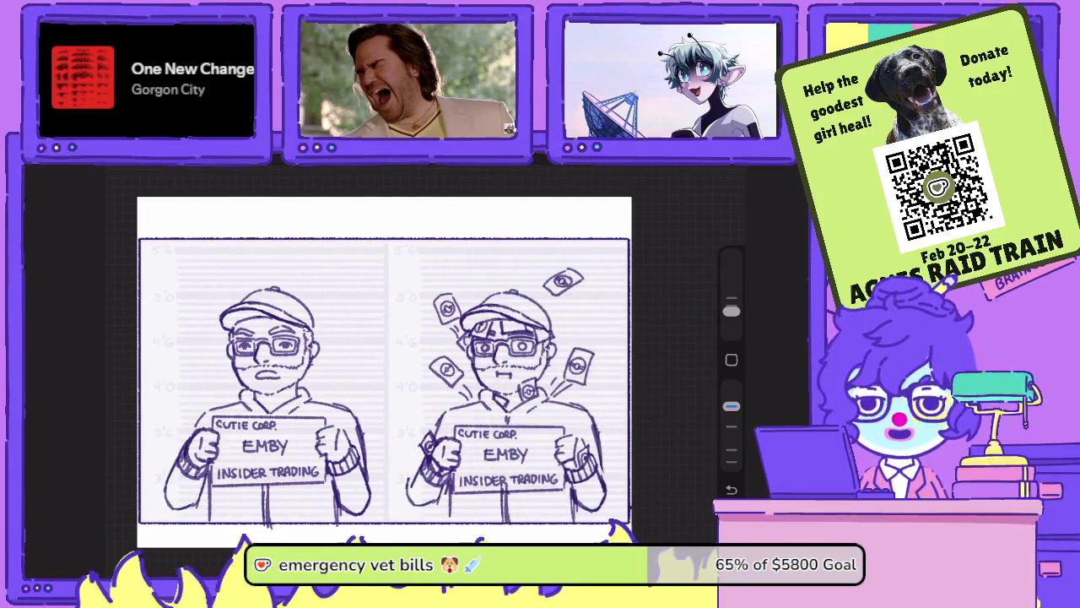
pyautogui.scroll(-2, 384, 380)
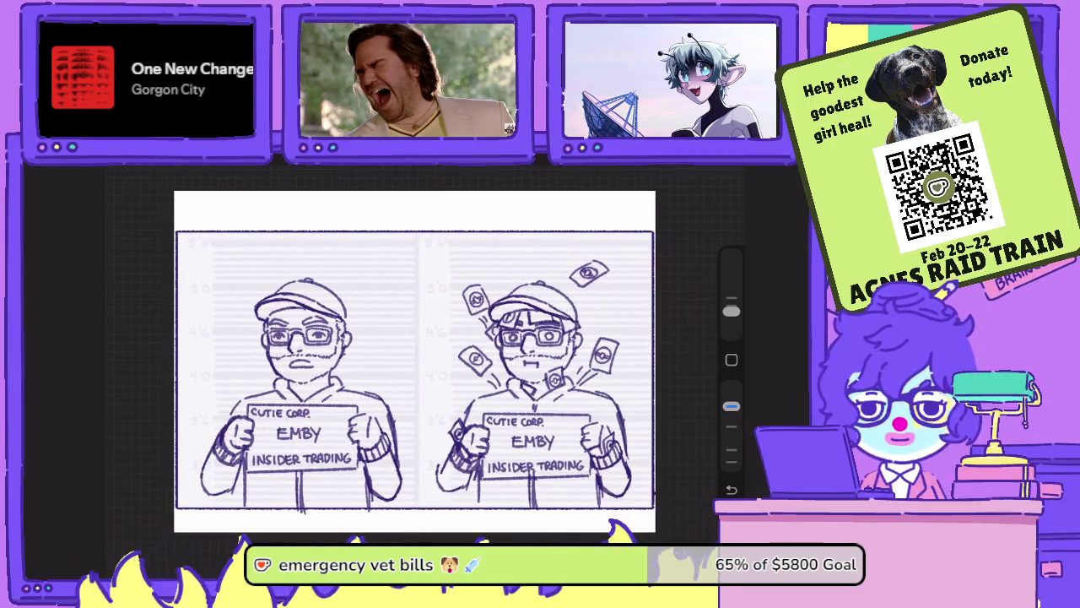
pyautogui.scroll(3, 506, 355)
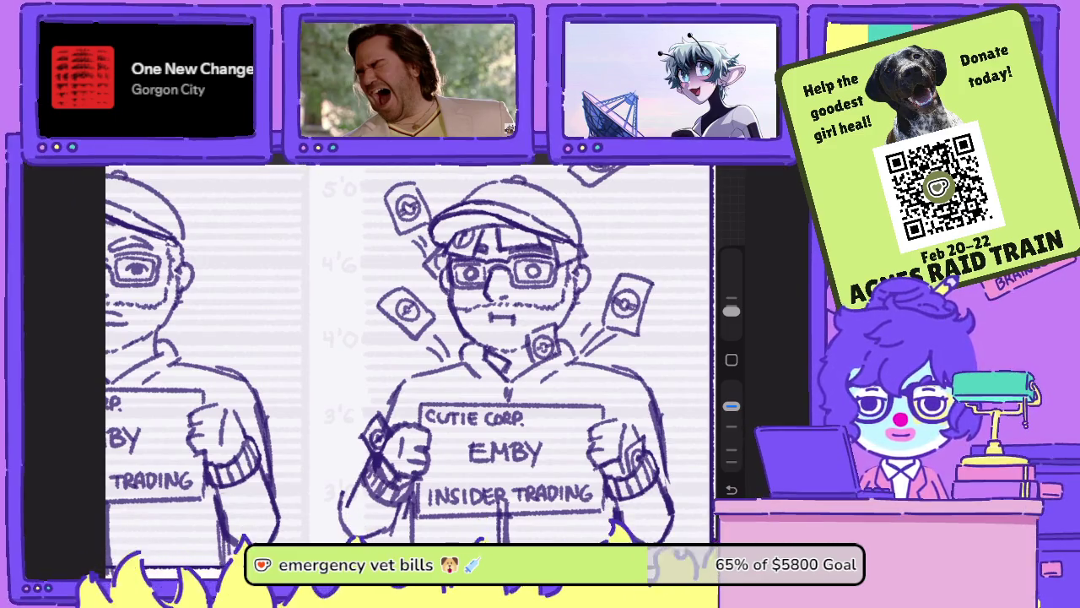
pyautogui.scroll(-3, 408, 355)
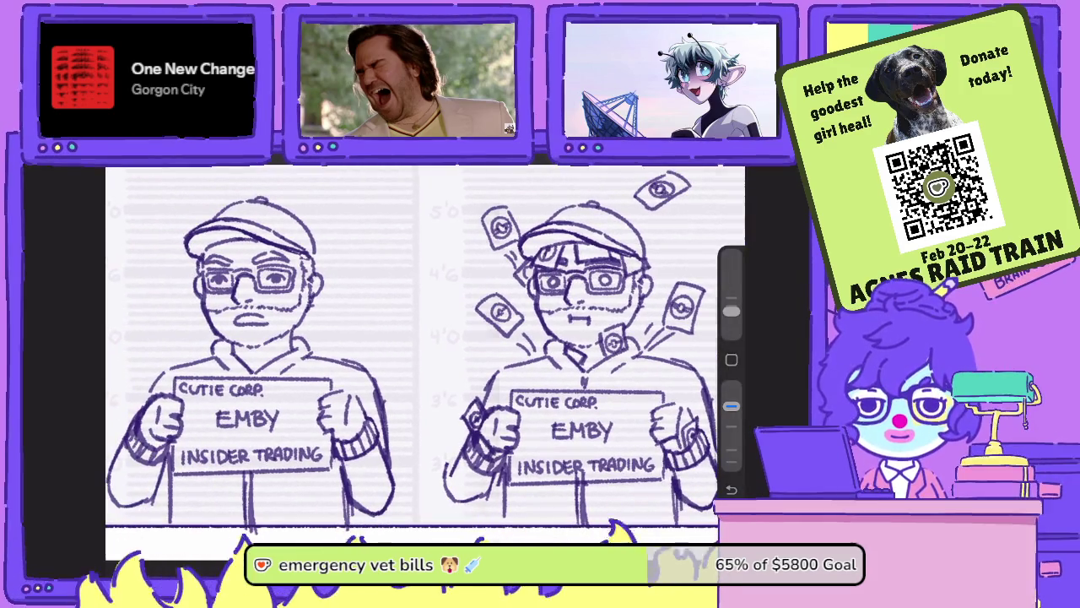
# - Hide the Emby sketch and view the Layer 33 sketch instead
pyautogui.press('l')
pyautogui.click(688, 338)
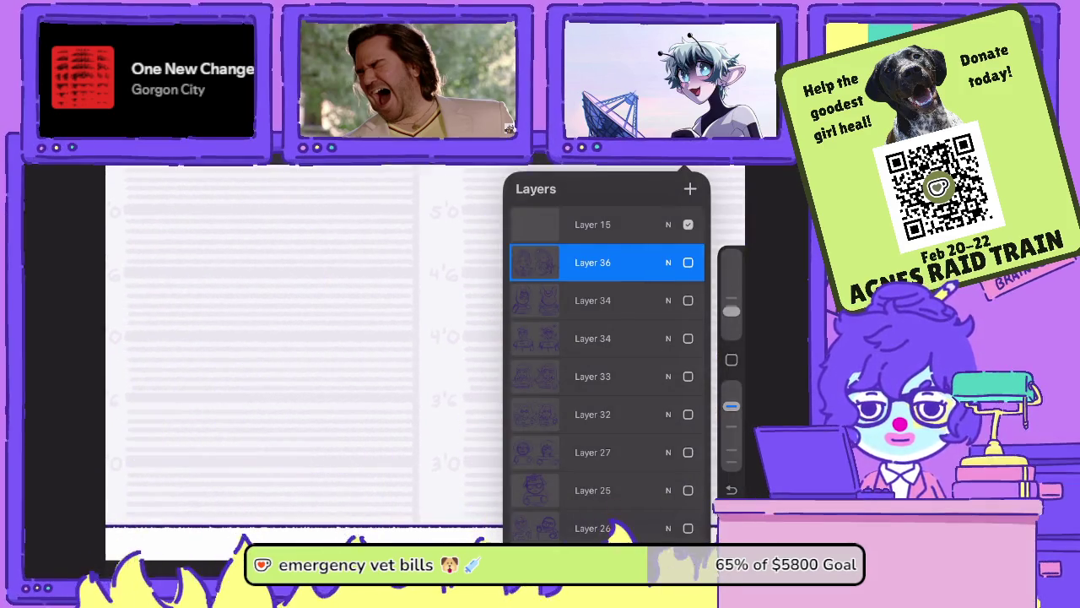
pyautogui.click(688, 377)
pyautogui.press('l')
pyautogui.scroll(2, 422, 346)
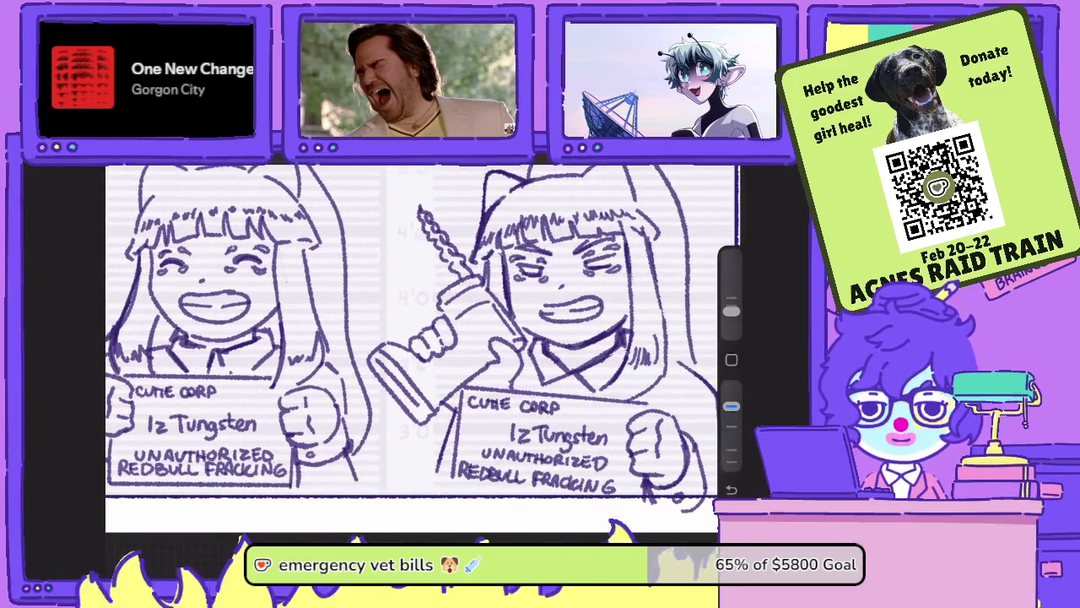
pyautogui.scroll(-2, 422, 346)
pyautogui.scroll(2, 422, 346)
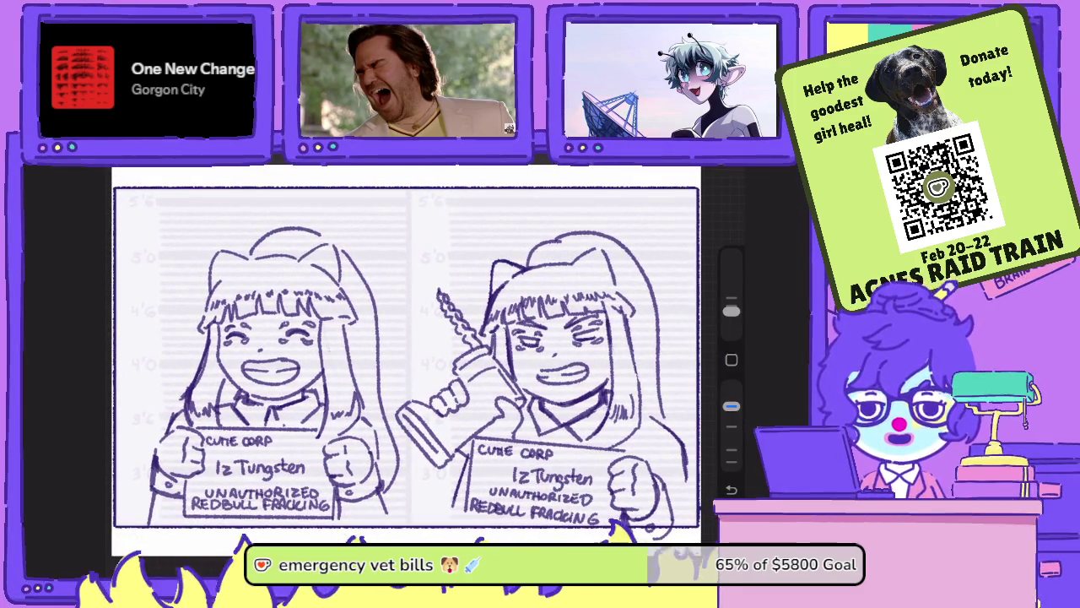
# - Hide Layer 33, briefly check the Layer 32 sketch, then show the Layer 27 sketch
pyautogui.press('l')
pyautogui.click(688, 376)
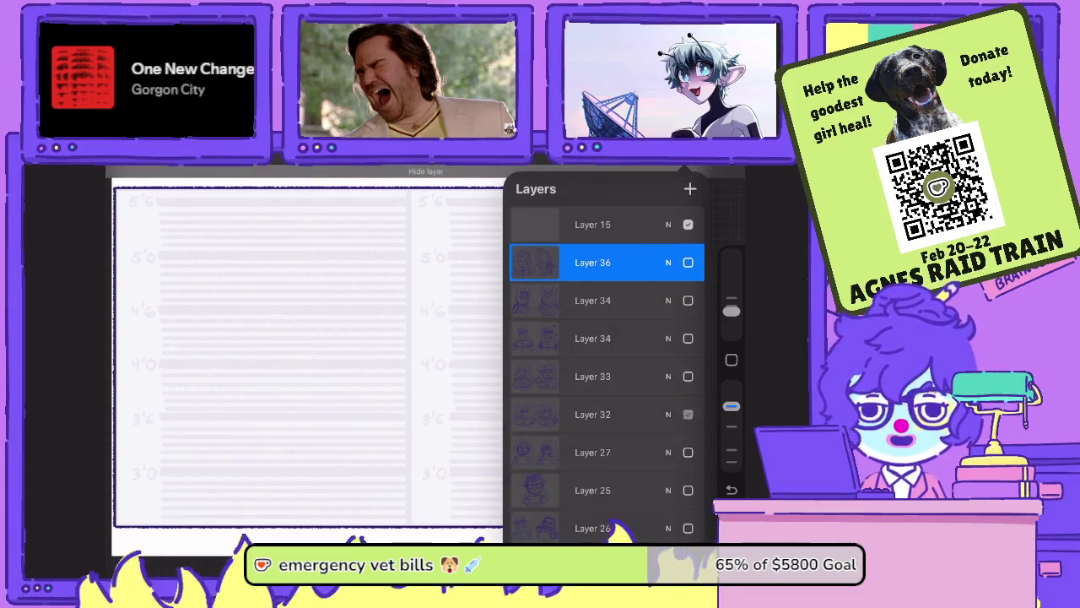
pyautogui.click(688, 413)
pyautogui.click(688, 413)
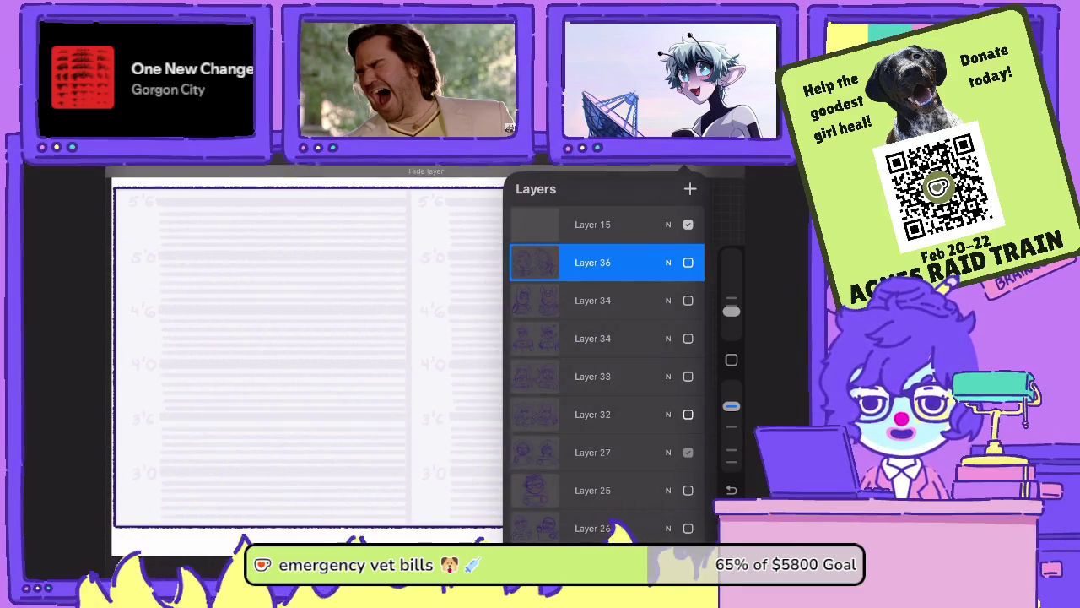
pyautogui.click(688, 451)
pyautogui.scroll(-2, 411, 355)
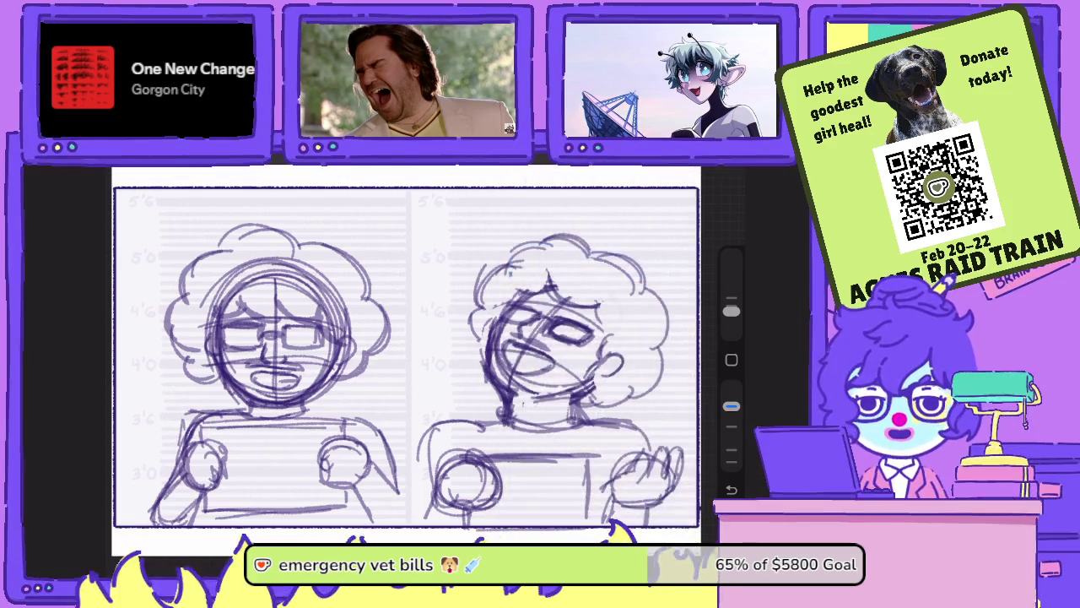
pyautogui.scroll(2, 412, 354)
pyautogui.scroll(-2, 411, 354)
# - Hide Layer 27, peek at the Layer 25 cat sketch, then view the Zoltan mugshot sketch
pyautogui.click(690, 173)
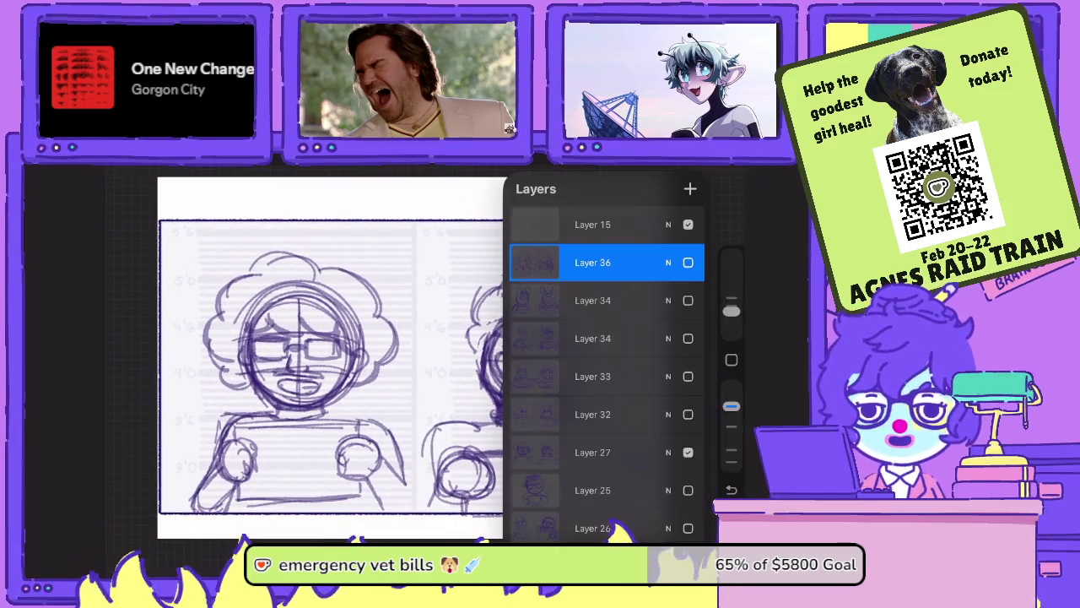
pyautogui.click(688, 451)
pyautogui.click(688, 489)
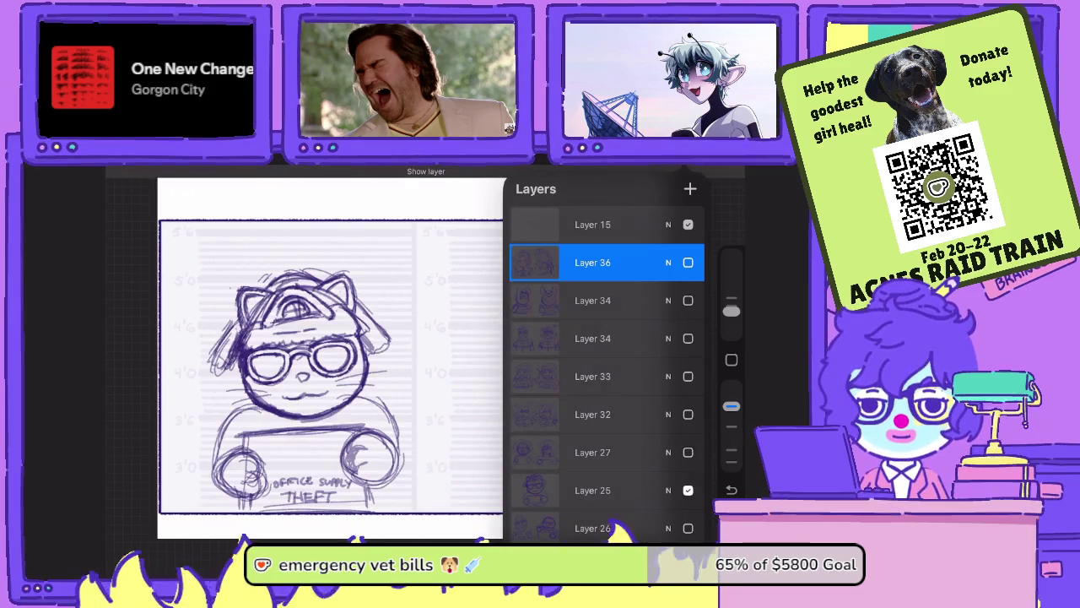
pyautogui.click(688, 489)
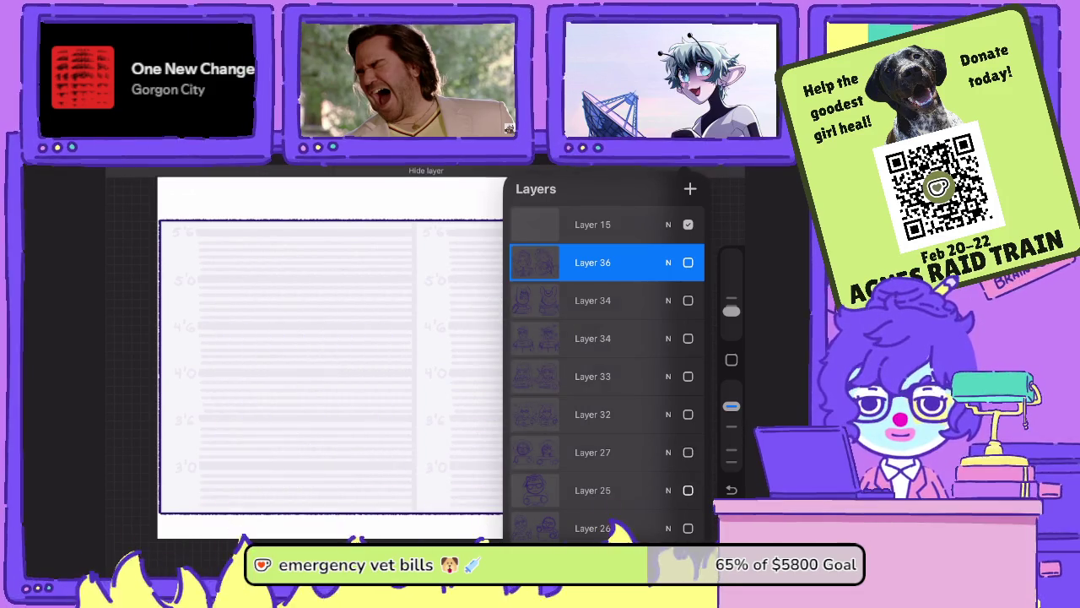
pyautogui.click(688, 527)
pyautogui.click(691, 173)
pyautogui.scroll(2, 422, 354)
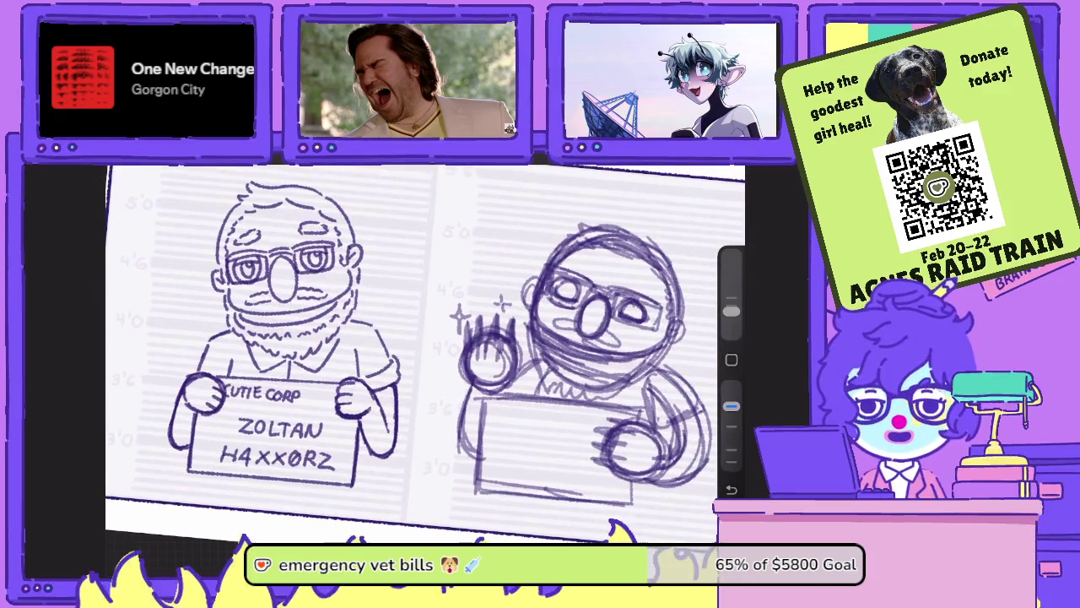
# - Hide the Zoltan sketch on Layer 26 and add a new blank layer above Layer 36
pyautogui.click(690, 173)
pyautogui.scroll(-3, 608, 363)
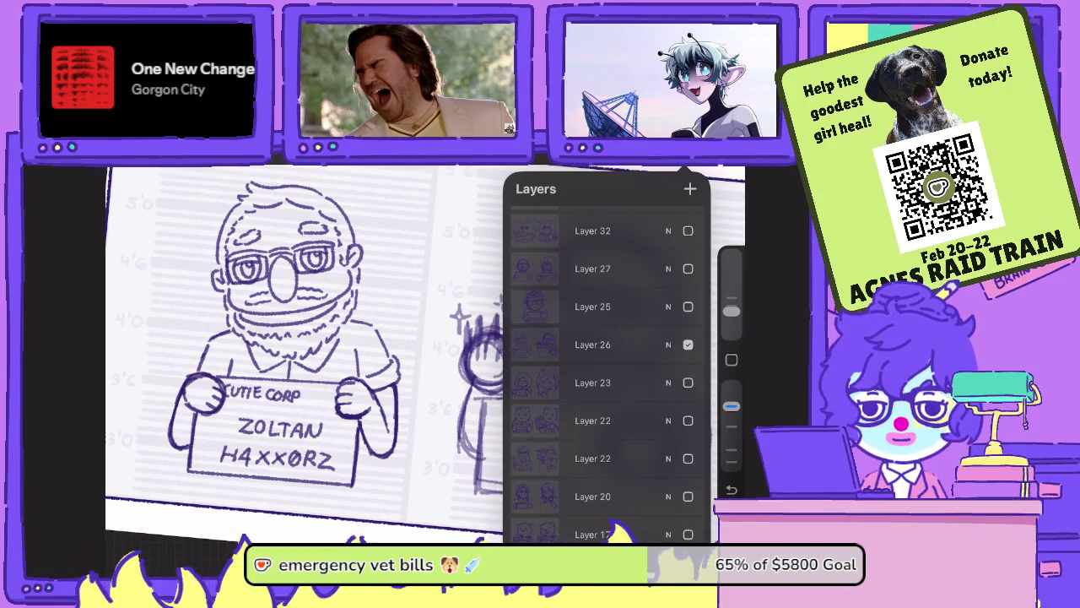
pyautogui.click(688, 345)
pyautogui.click(690, 188)
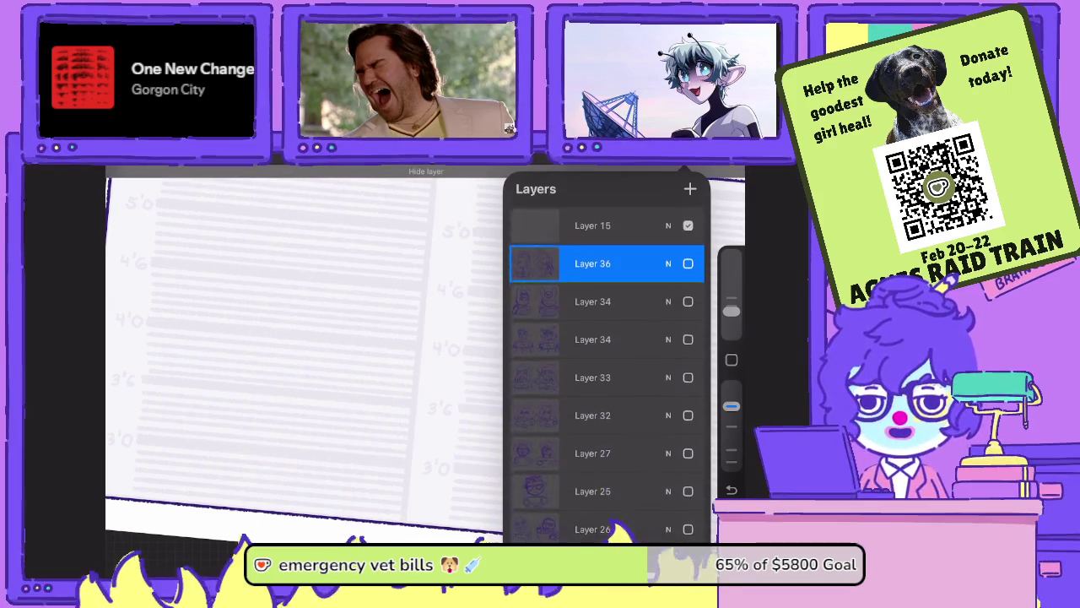
pyautogui.click(690, 188)
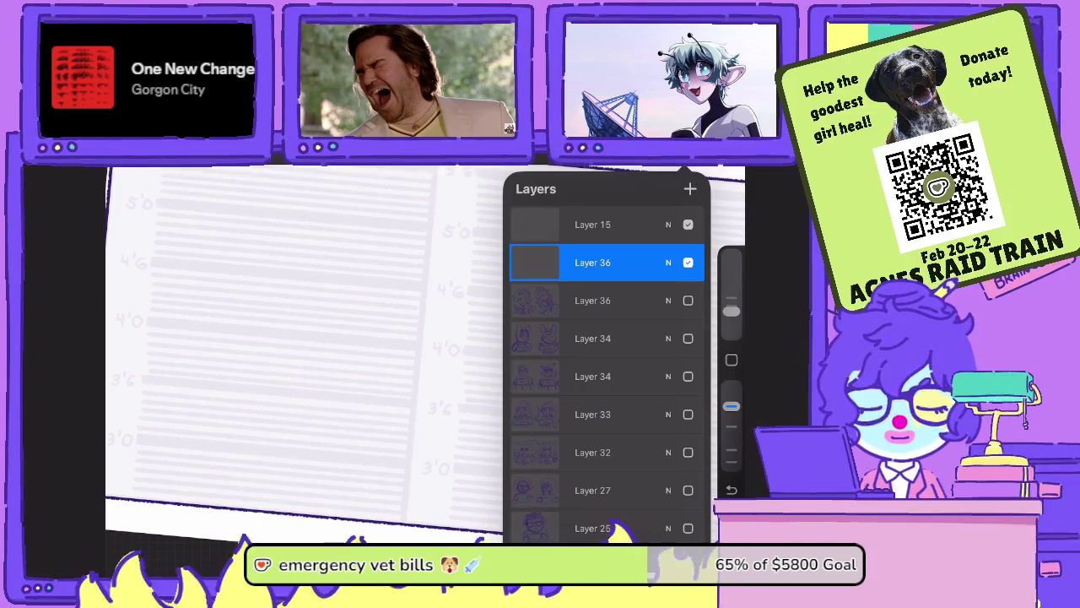
# - Close the layer list and pinch the canvas straight to fit the empty height chart
pyautogui.click(295, 337)
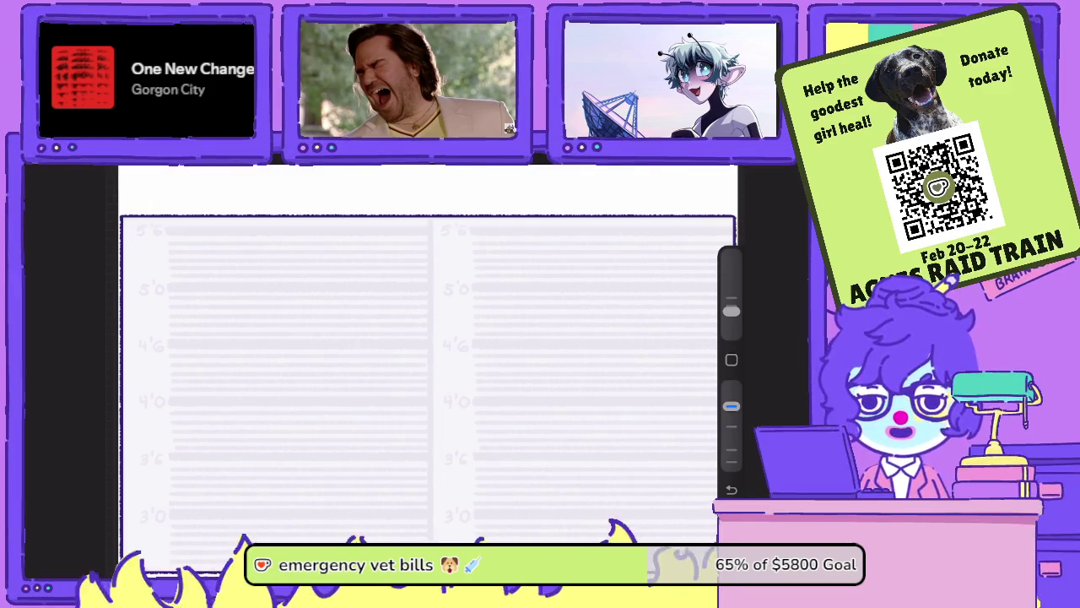
# - Hide the New group and show the Inserted Image Marziplant mugshot artwork
pyautogui.scroll(-2, 430, 367)
pyautogui.press('l')
pyautogui.scroll(-5, 604, 363)
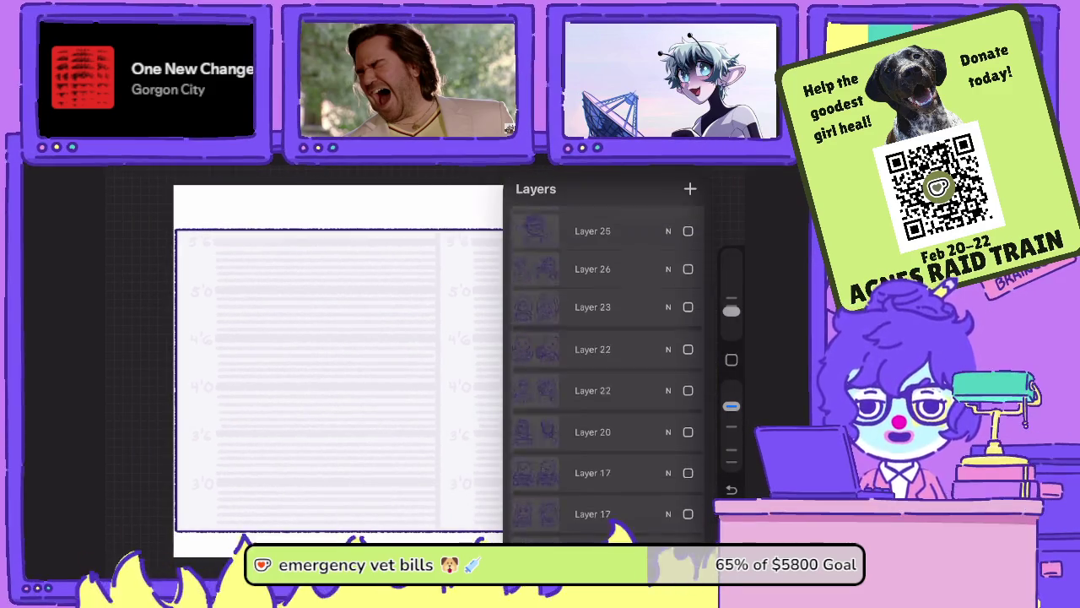
pyautogui.scroll(1, 603, 363)
pyautogui.click(688, 434)
pyautogui.click(688, 475)
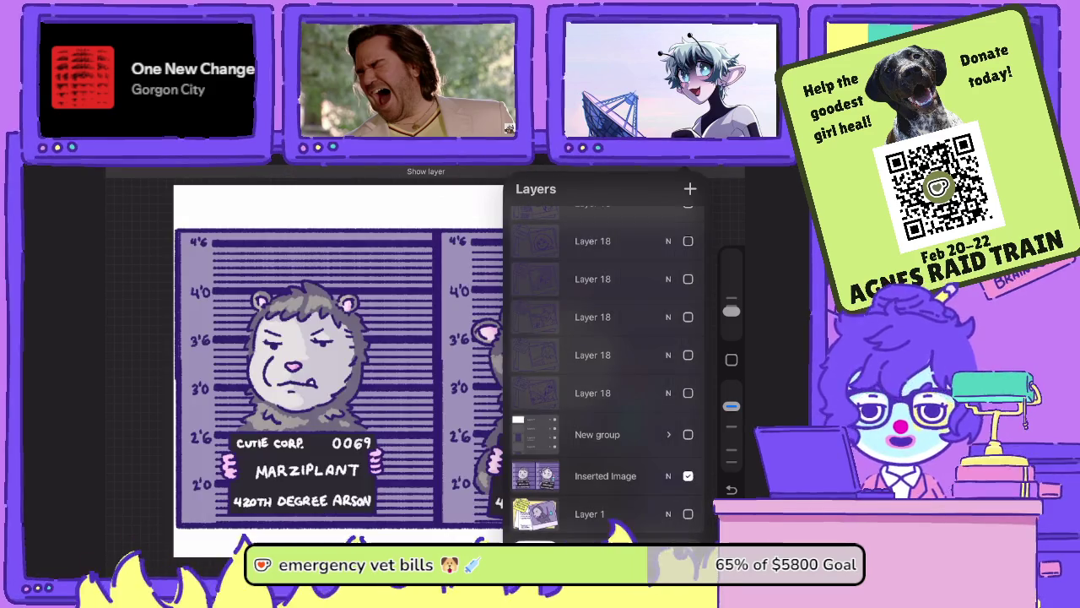
pyautogui.scroll(2, 426, 363)
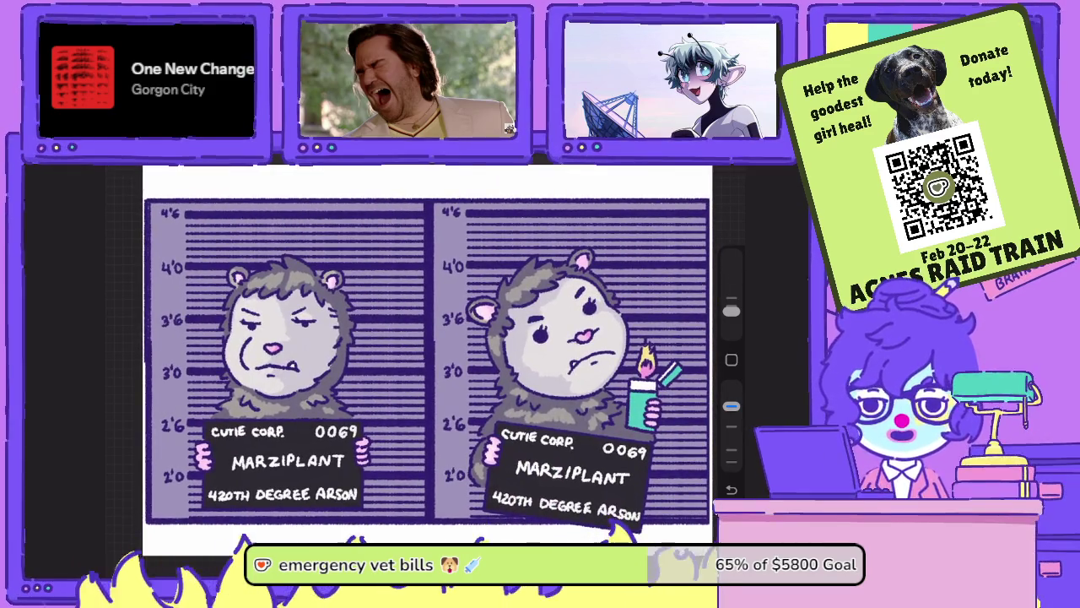
# - Show the stinky possum disease artwork on Layer 1 and check its blend settings
pyautogui.press('l')
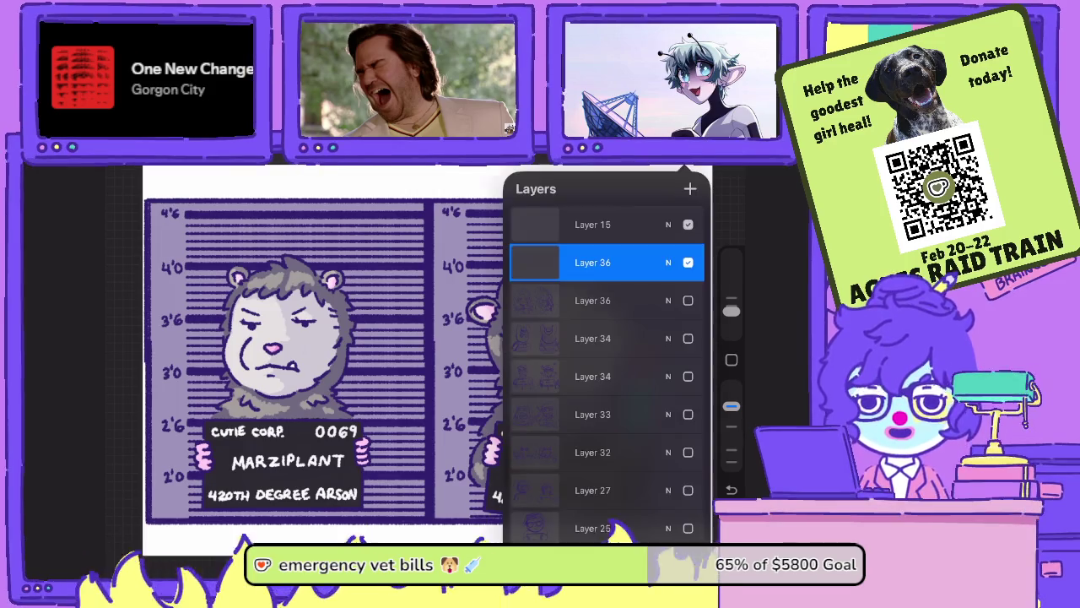
pyautogui.scroll(-1, 604, 363)
pyautogui.scroll(-2, 604, 362)
pyautogui.click(688, 513)
pyautogui.press('l')
pyautogui.scroll(-5, 603, 363)
pyautogui.scroll(-3, 603, 363)
pyautogui.click(667, 497)
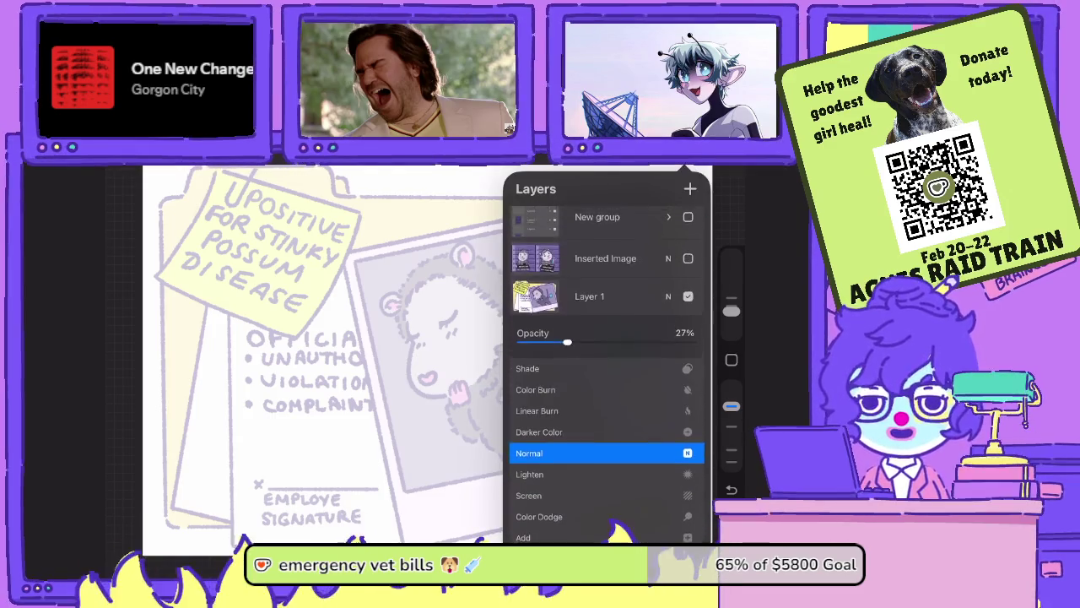
pyautogui.press('l')
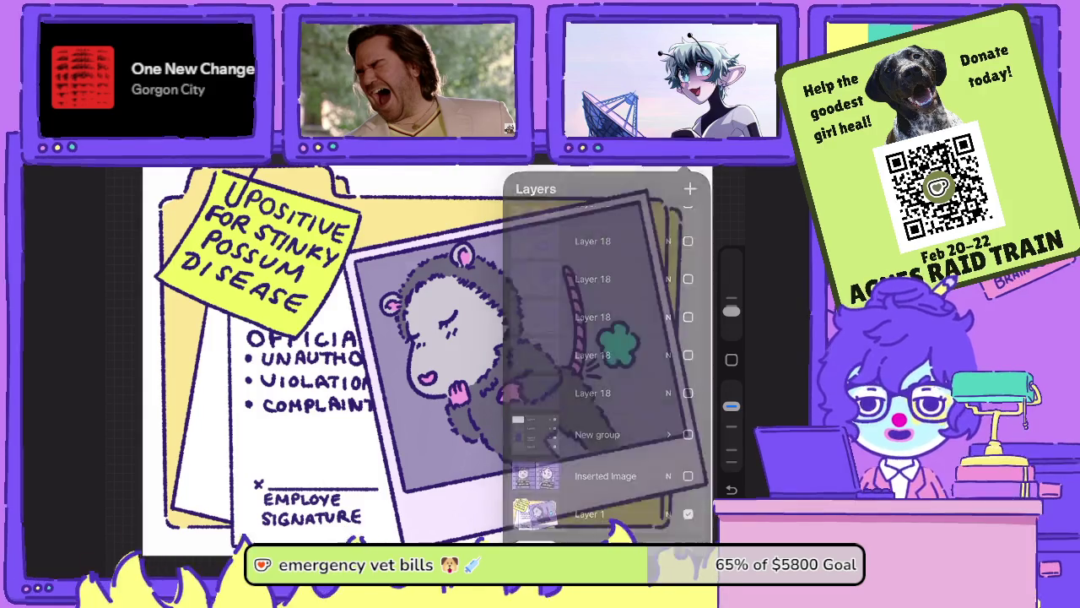
pyautogui.scroll(3, 422, 355)
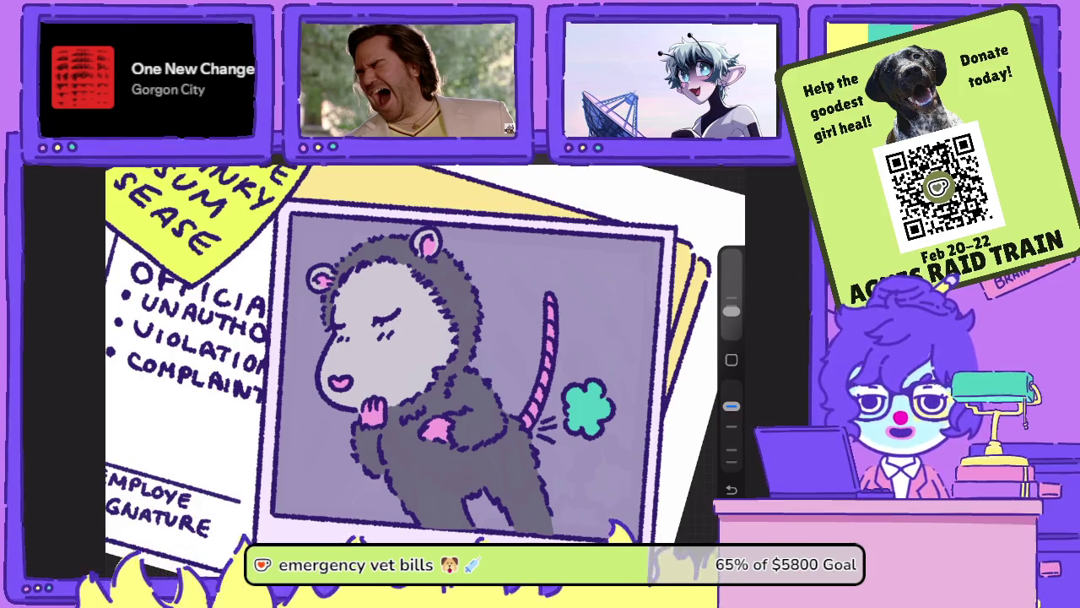
pyautogui.scroll(-2, 422, 354)
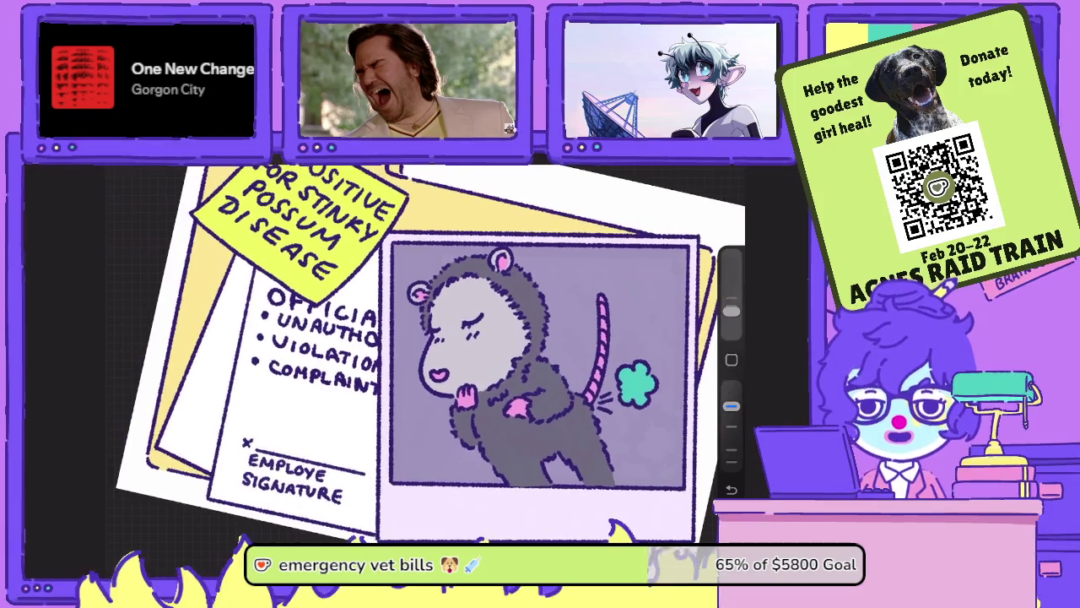
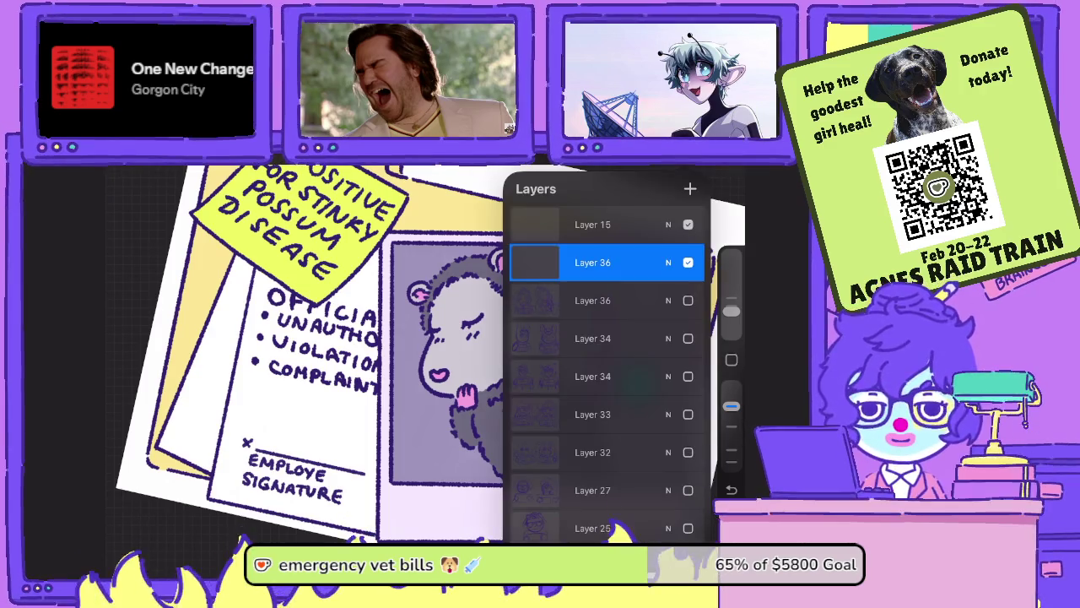
# - Hide Layer 1's possum drawing and keep the New group's ruled page hidden, leaving the BIOHAZARD THREAT sketch
pyautogui.scroll(-10, 606, 363)
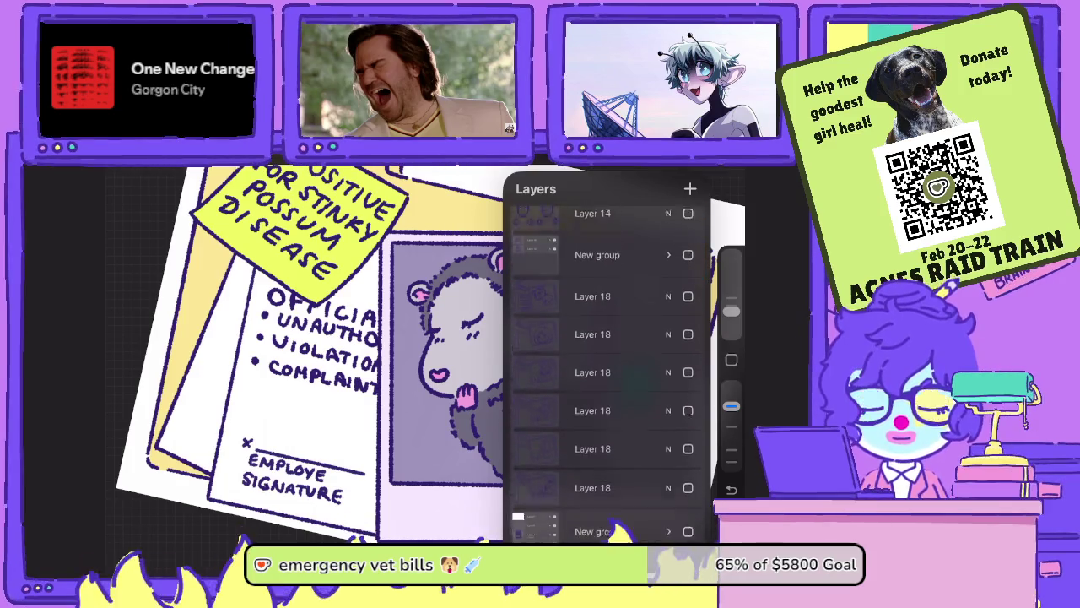
pyautogui.click(688, 513)
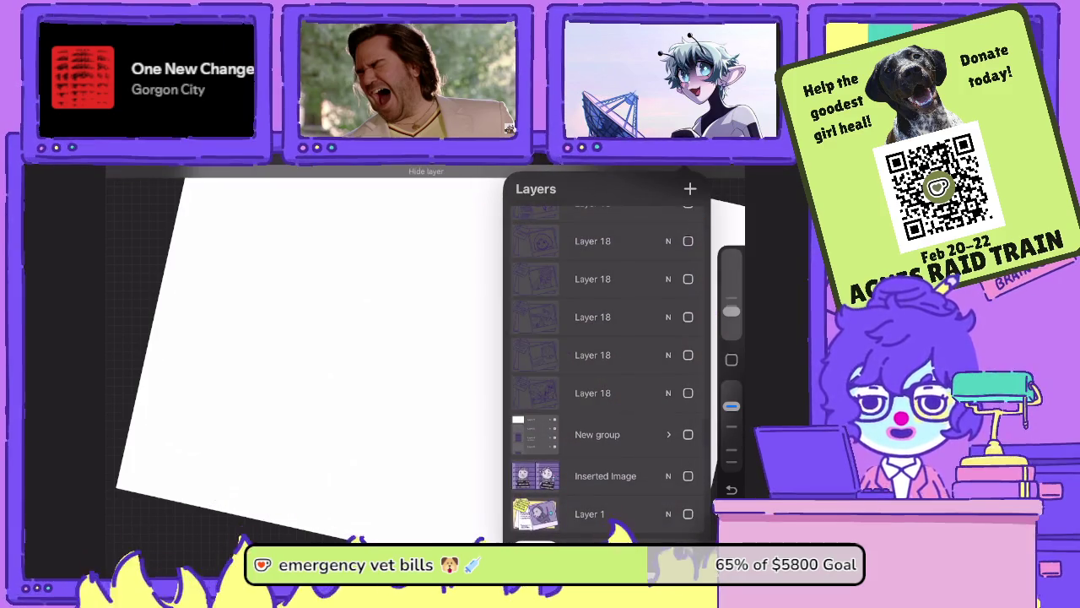
pyautogui.click(688, 434)
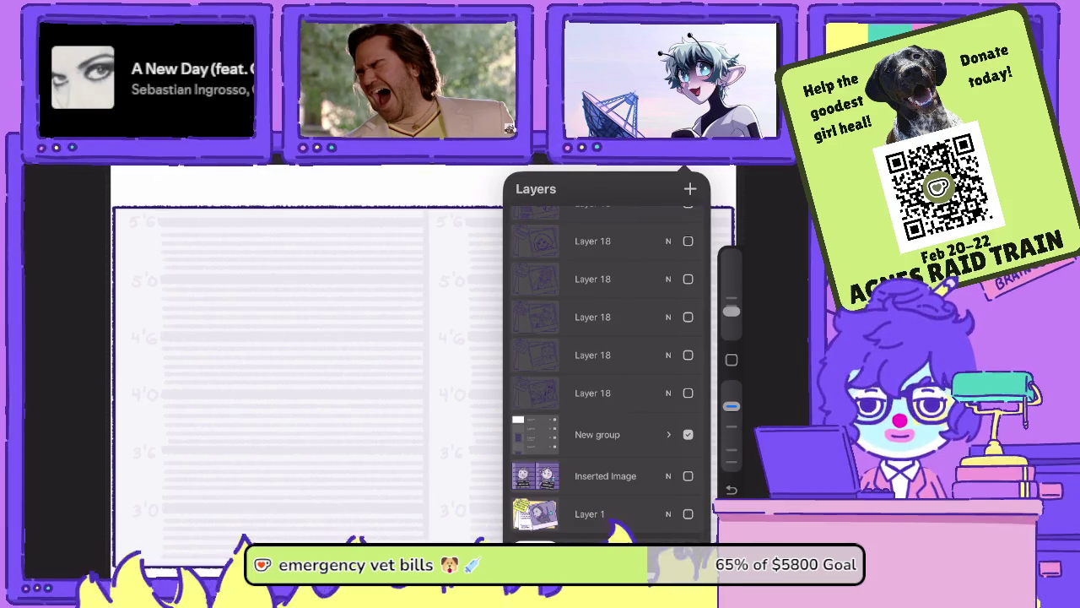
pyautogui.click(687, 434)
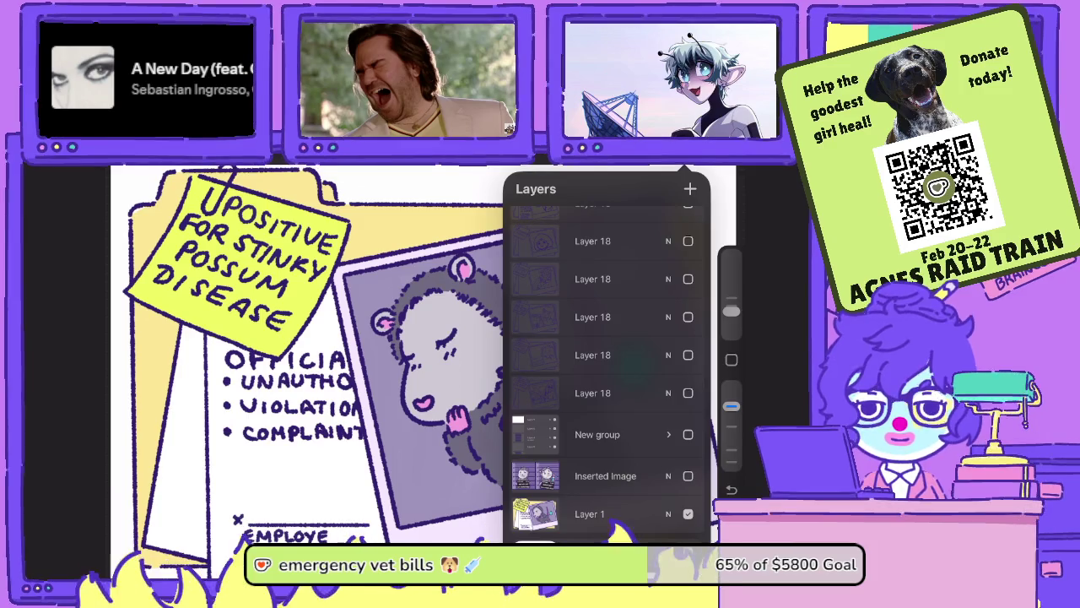
pyautogui.click(667, 513)
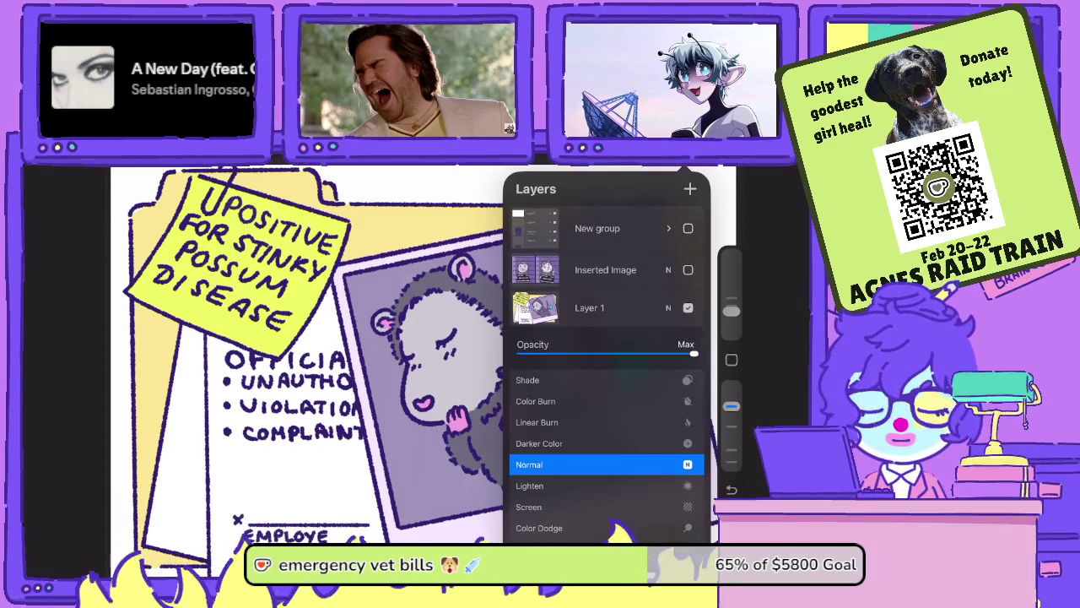
pyautogui.click(667, 513)
pyautogui.click(687, 513)
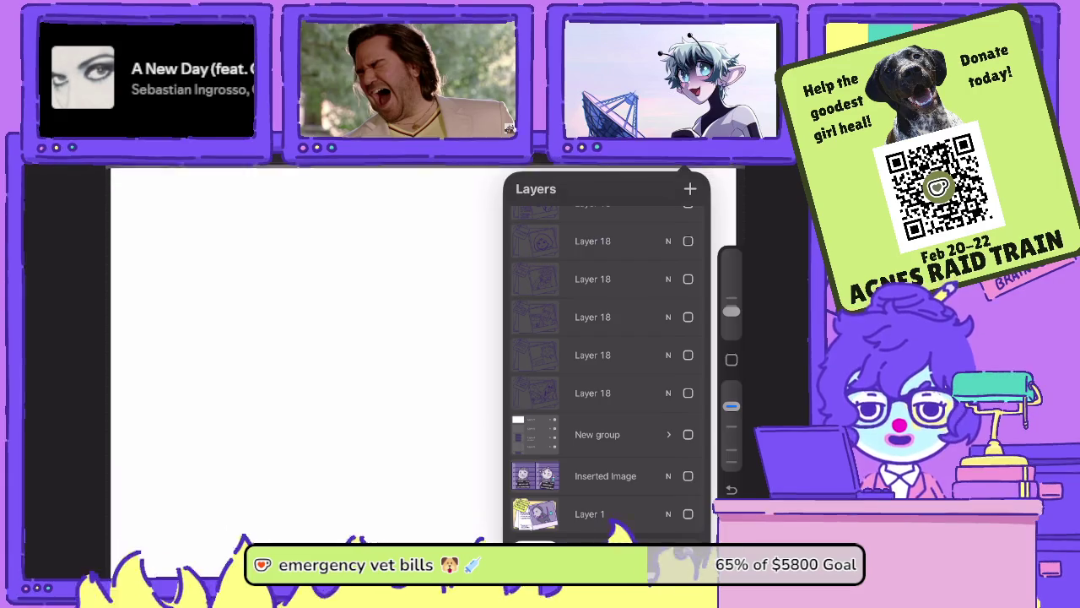
pyautogui.scroll(5, 606, 363)
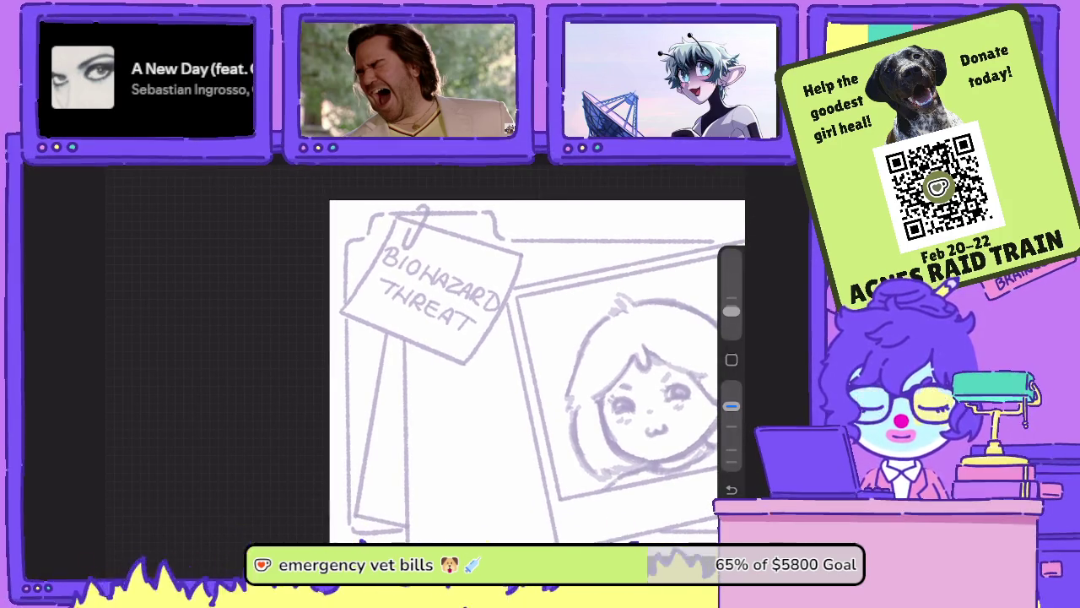
# - Ink the note's upper-left corner and the folder's left edge down to the bottom
pyautogui.moveTo(403, 252); pyautogui.dragTo(427, 242)
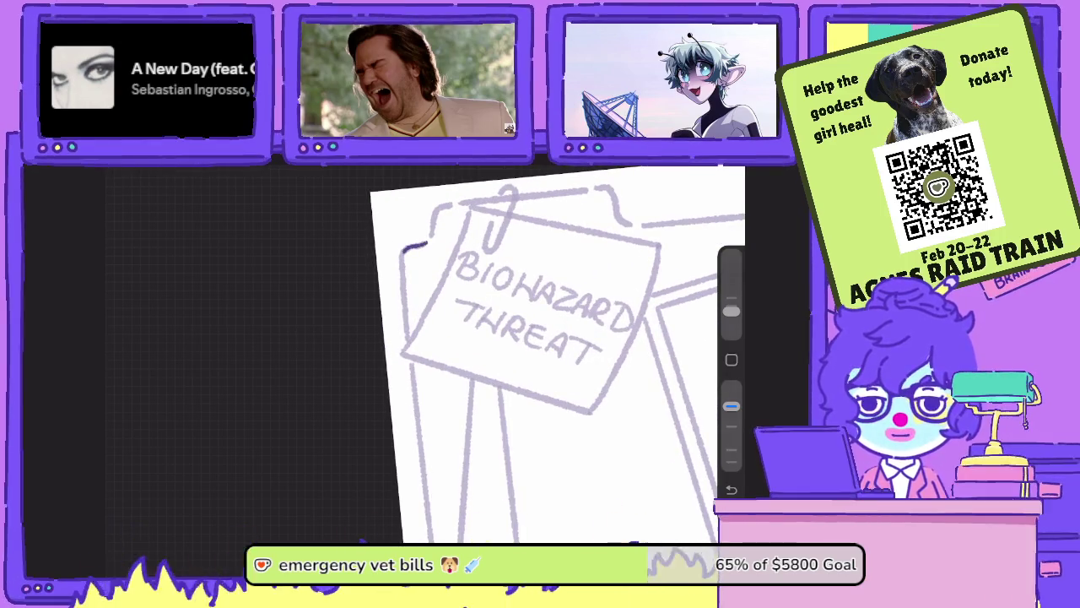
pyautogui.hotkey('ctrl', 'z')
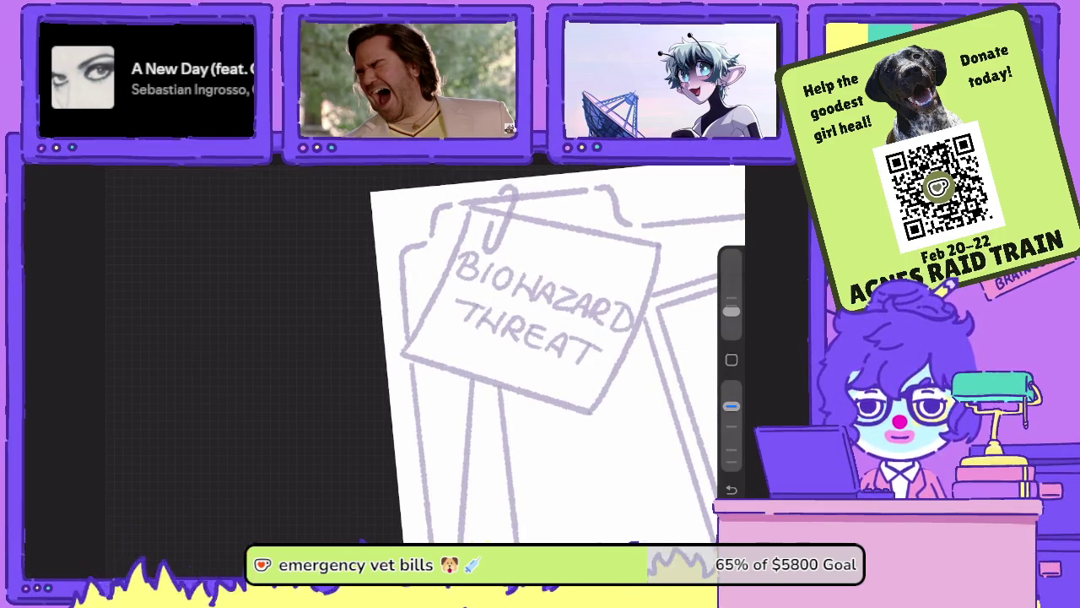
pyautogui.moveTo(731, 311); pyautogui.dragTo(731, 305)
pyautogui.hotkey('ctrl', 'z')
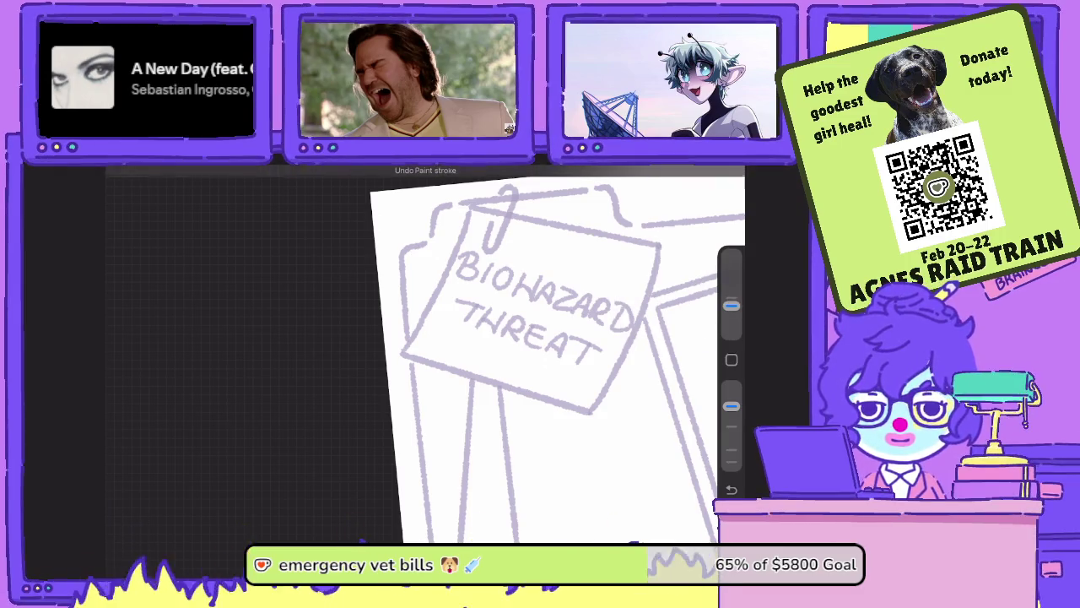
pyautogui.moveTo(403, 251); pyautogui.dragTo(422, 244)
pyautogui.moveTo(540, 337); pyautogui.dragTo(502, 296)
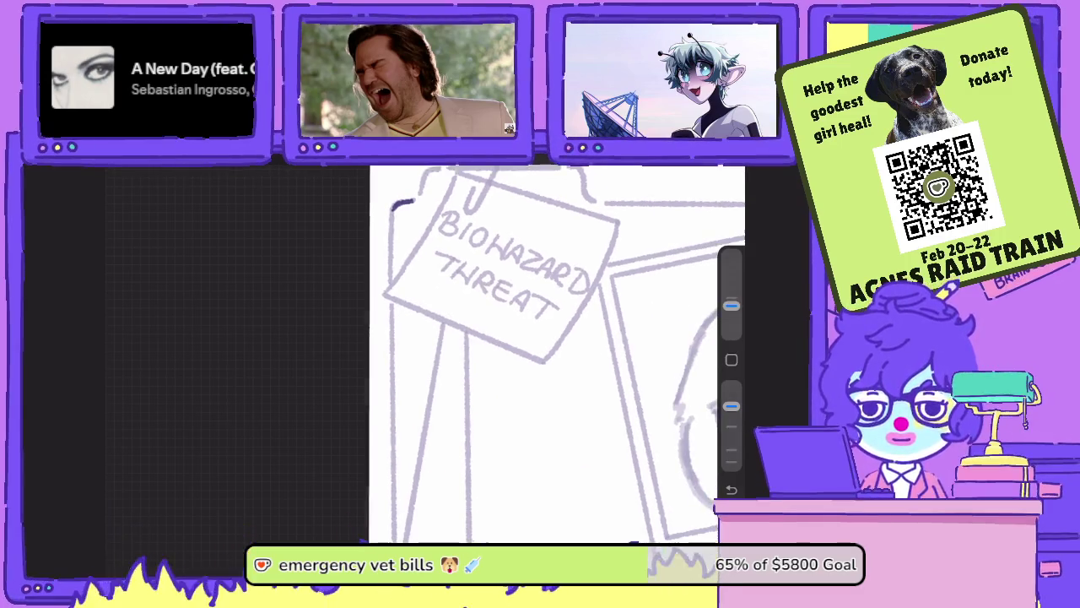
pyautogui.moveTo(390, 207); pyautogui.dragTo(388, 279)
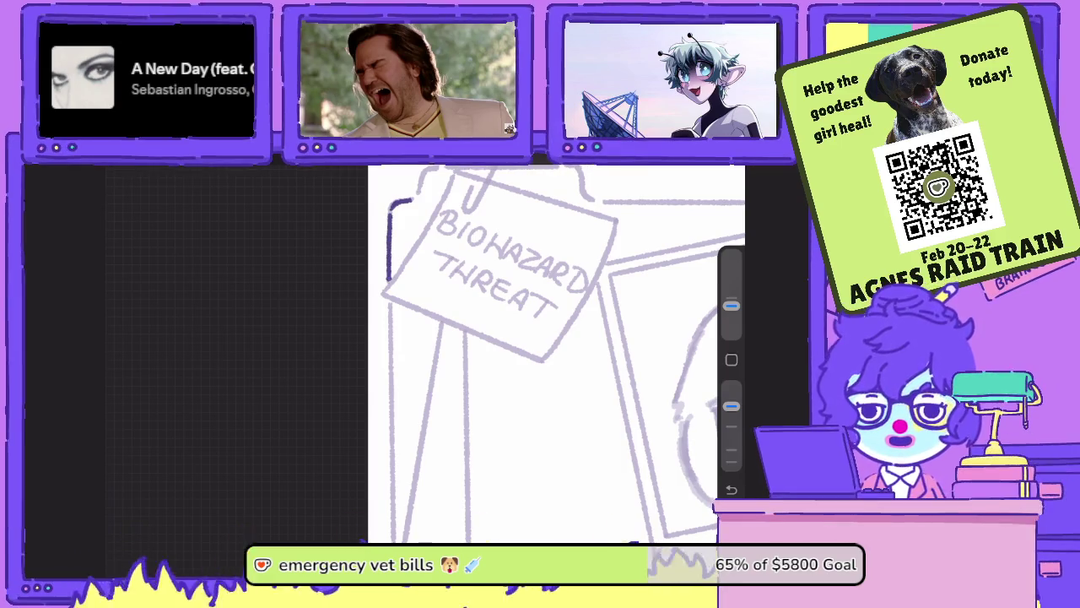
pyautogui.moveTo(540, 354); pyautogui.dragTo(506, 325)
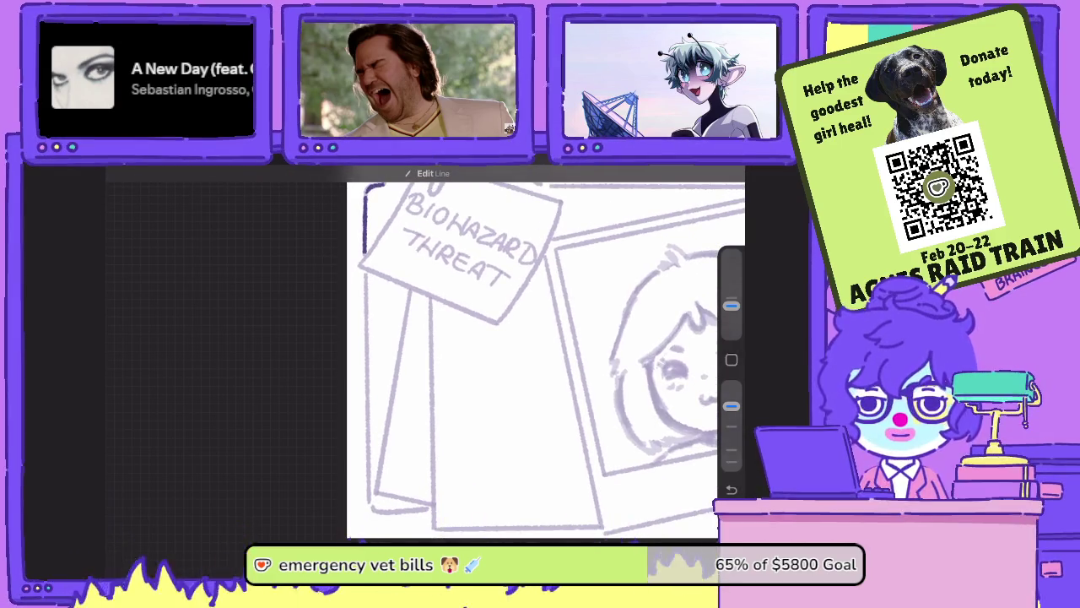
pyautogui.moveTo(365, 190); pyautogui.dragTo(368, 483)
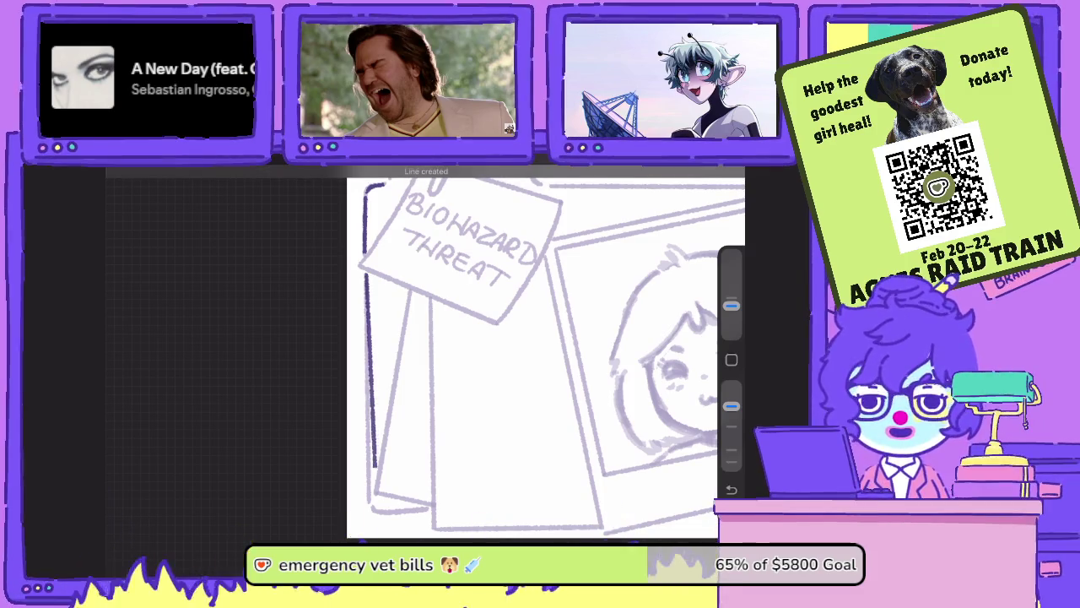
# - Ink the paper's lower corner edge and a straight vertical folder edge
pyautogui.moveTo(540, 354)
pyautogui.mouseDown()
pyautogui.moveTo(472, 320)
pyautogui.moveTo(481, 312)
pyautogui.moveTo(422, 253)
pyautogui.mouseUp()
pyautogui.moveTo(422, 338); pyautogui.dragTo(355, 380)
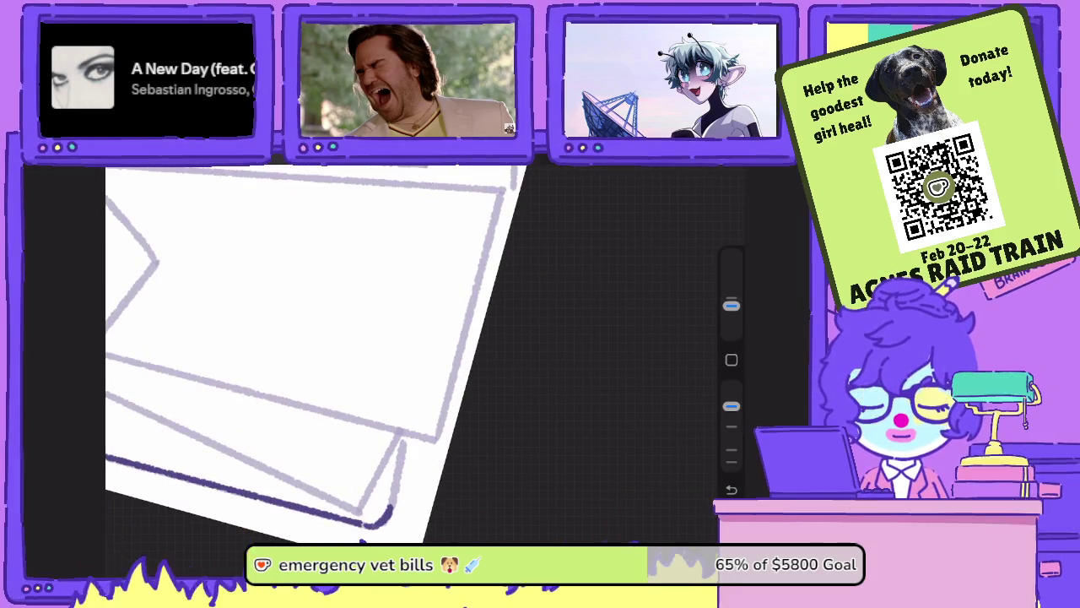
pyautogui.moveTo(390, 503); pyautogui.dragTo(405, 437)
pyautogui.moveTo(422, 380); pyautogui.dragTo(380, 337)
pyautogui.hotkey('ctrl', 'z')
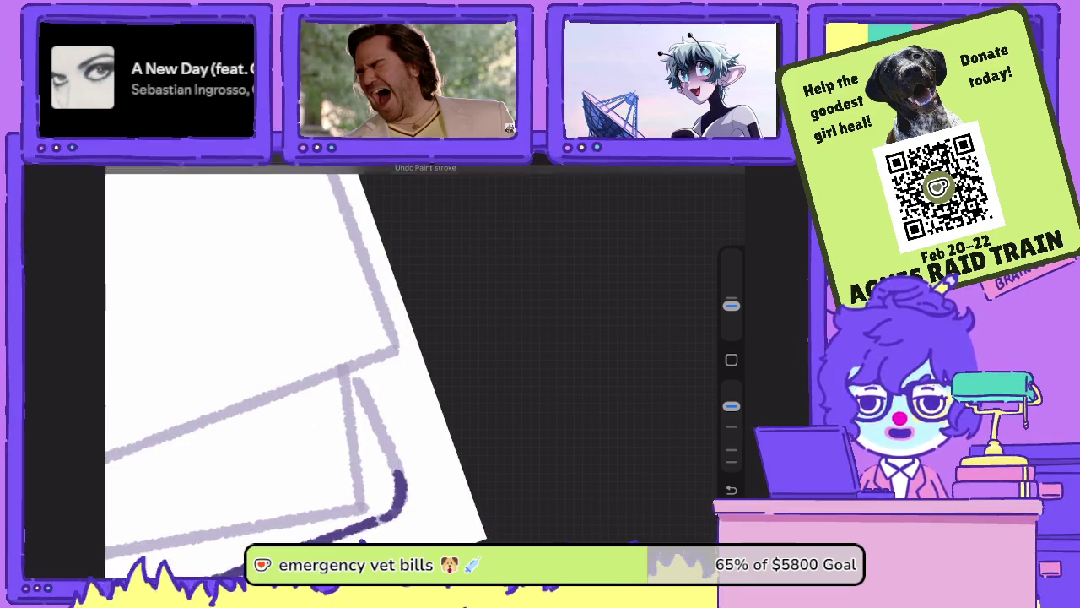
pyautogui.moveTo(396, 460); pyautogui.dragTo(355, 371)
pyautogui.moveTo(422, 338); pyautogui.dragTo(379, 295)
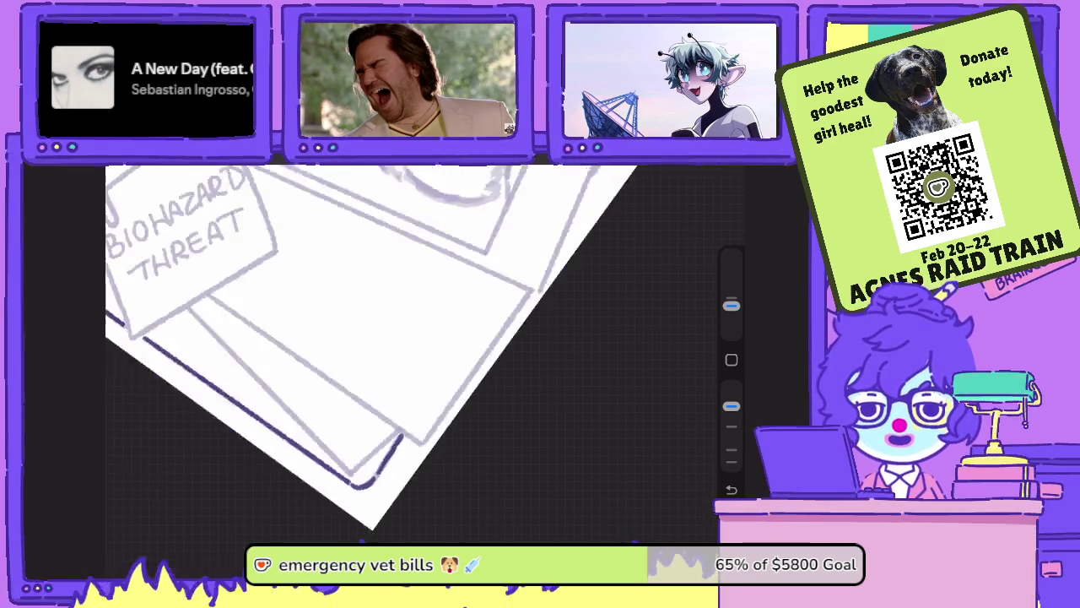
pyautogui.moveTo(380, 338); pyautogui.dragTo(422, 354)
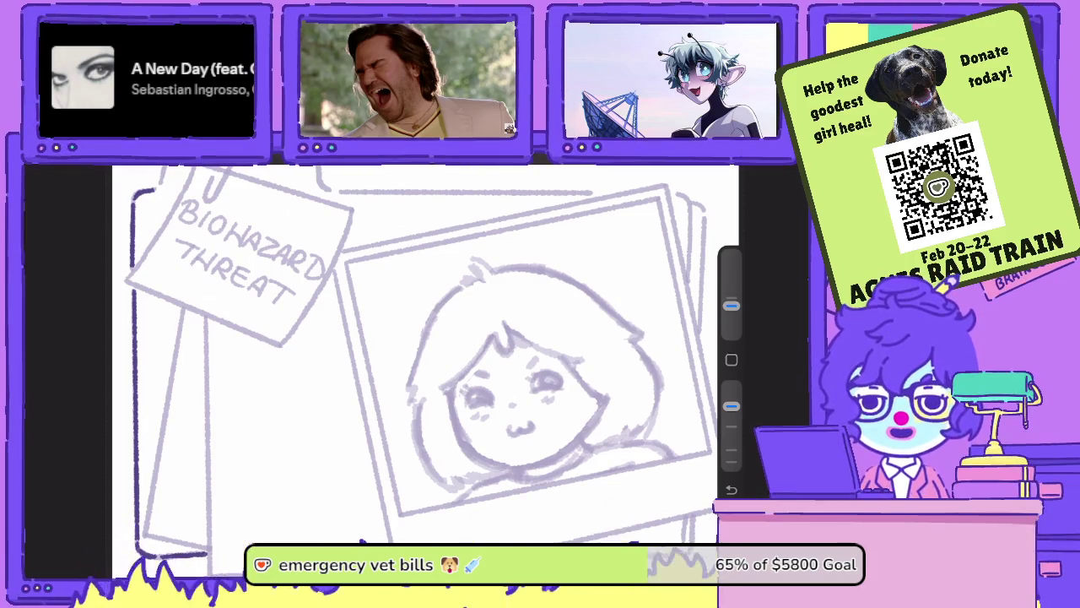
pyautogui.moveTo(380, 337); pyautogui.dragTo(524, 287)
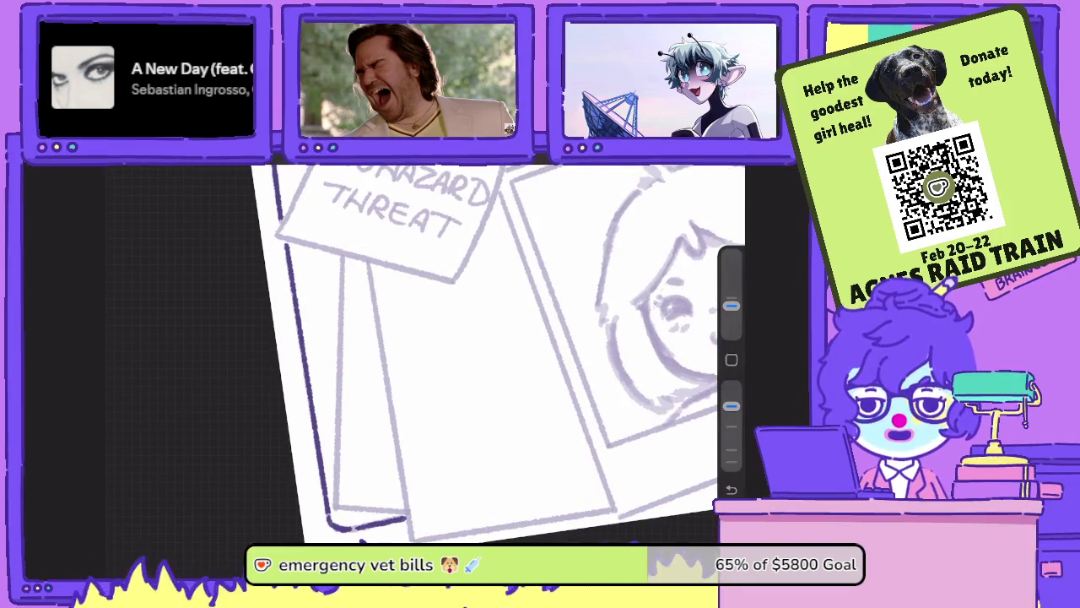
pyautogui.moveTo(341, 255); pyautogui.dragTo(335, 473)
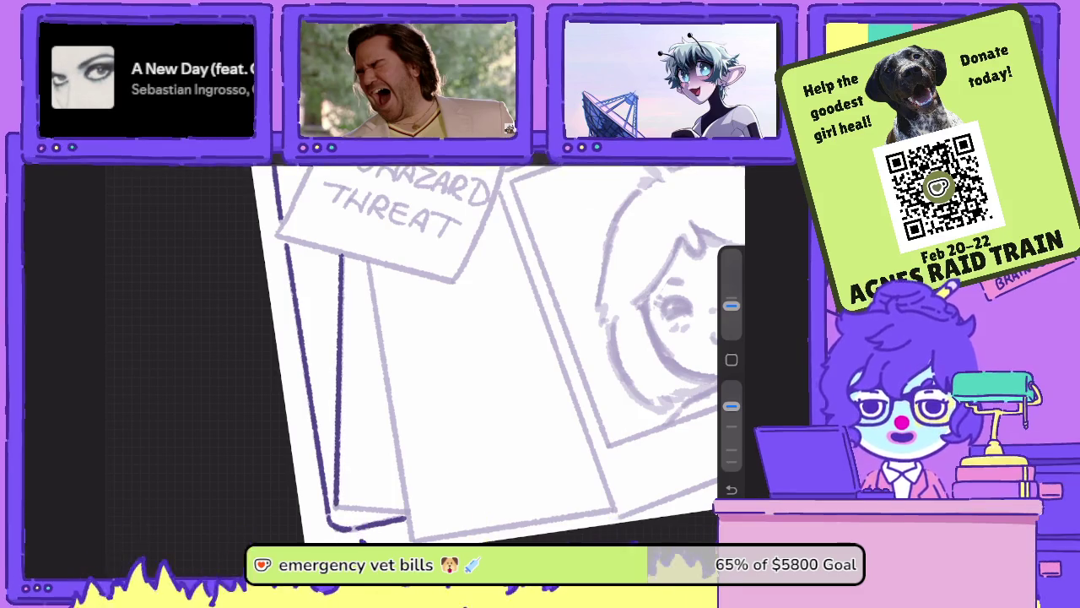
pyautogui.moveTo(341, 329); pyautogui.dragTo(334, 506)
# - Ink the folder's bottom-left corner, diagonal and lower edges, and the edge under the note
pyautogui.moveTo(473, 355); pyautogui.dragTo(506, 321)
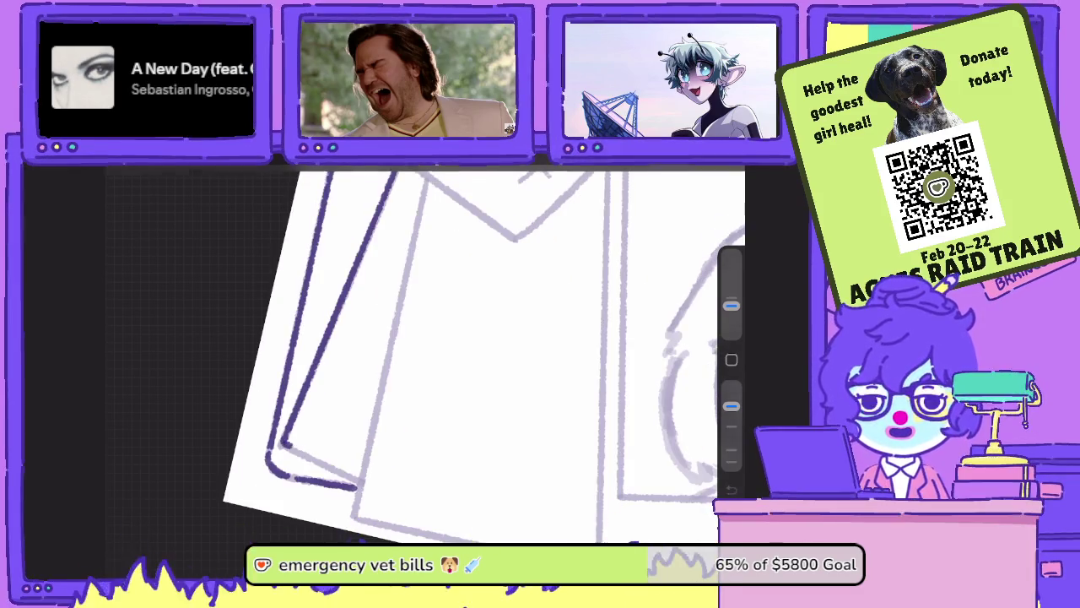
pyautogui.moveTo(283, 442); pyautogui.dragTo(359, 488)
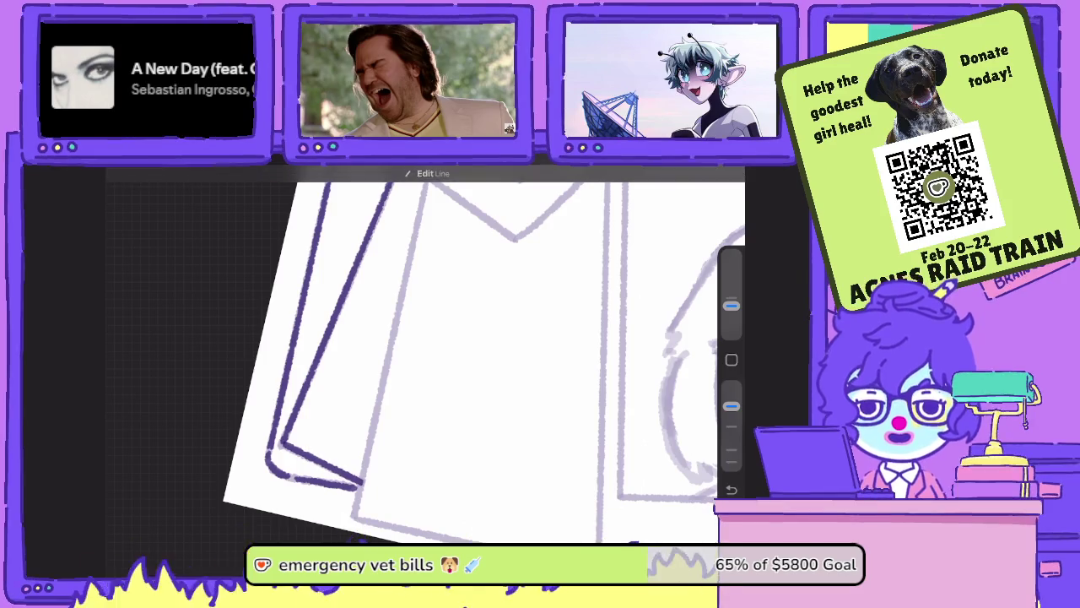
pyautogui.moveTo(422, 337); pyautogui.dragTo(472, 371)
pyautogui.moveTo(199, 226); pyautogui.dragTo(353, 506)
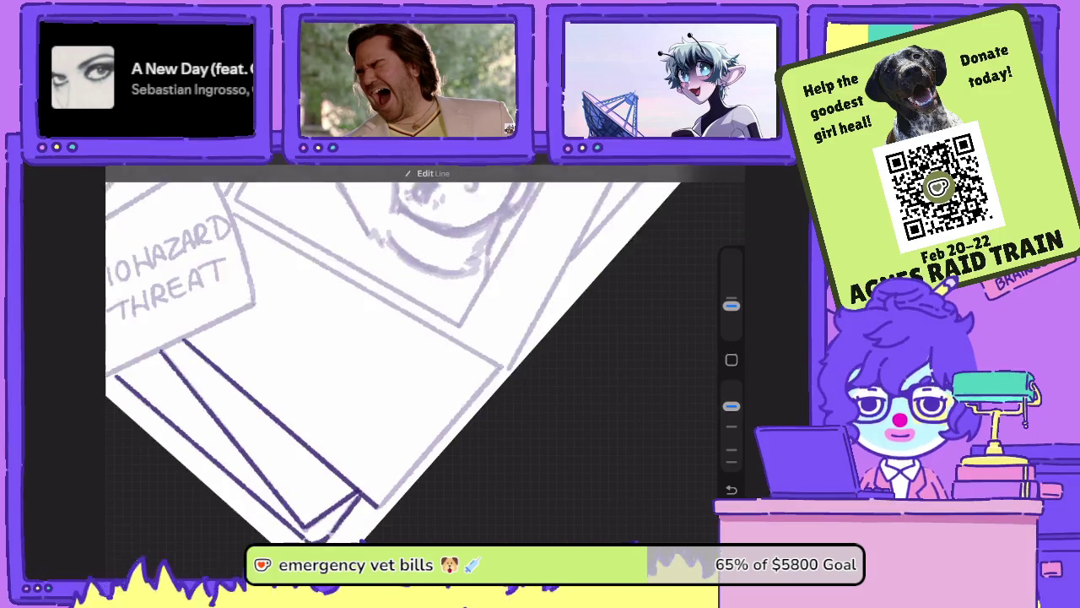
pyautogui.moveTo(422, 338); pyautogui.dragTo(473, 372)
pyautogui.moveTo(384, 506); pyautogui.dragTo(493, 364)
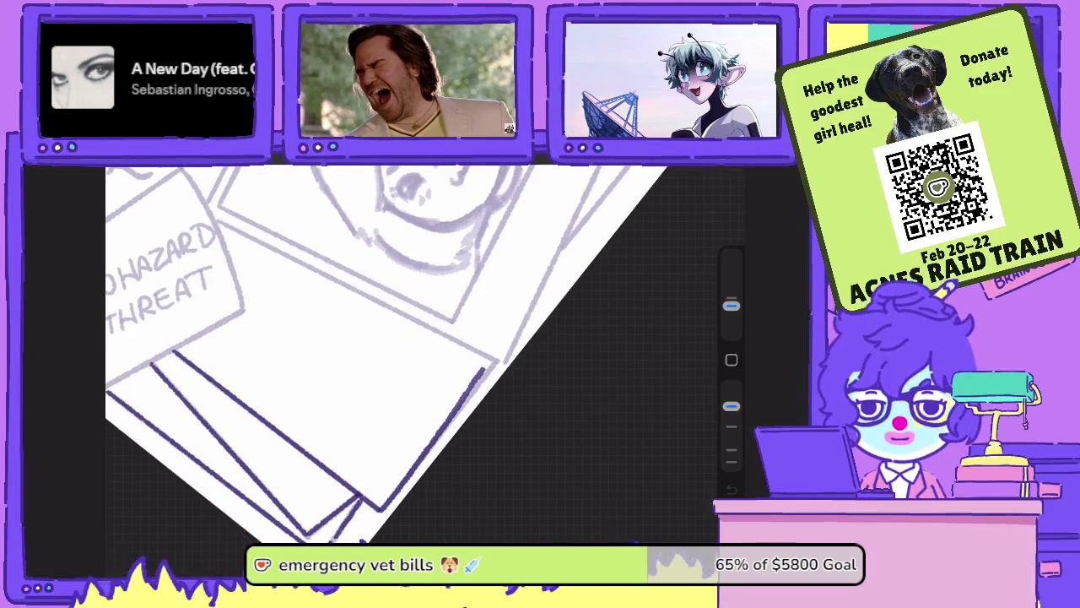
pyautogui.moveTo(421, 338); pyautogui.dragTo(447, 337)
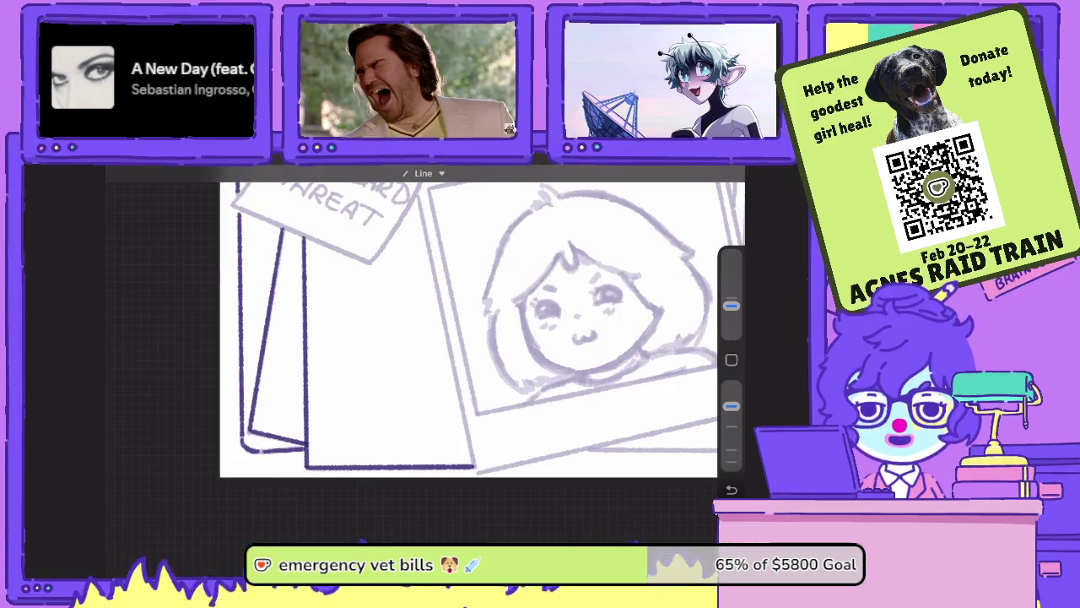
pyautogui.scroll(3, 380, 338)
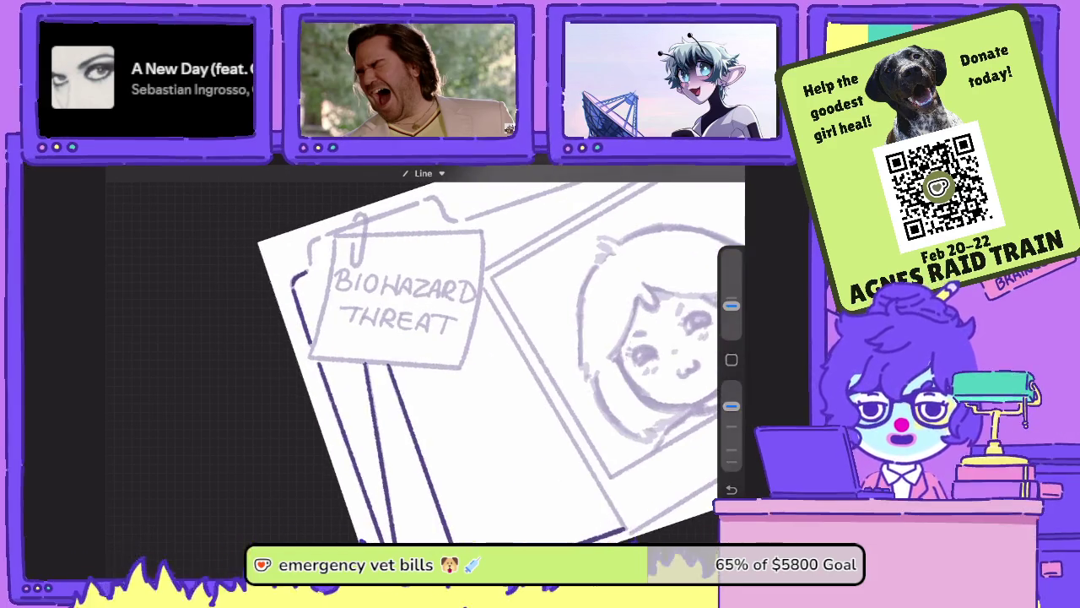
pyautogui.scroll(3, 379, 338)
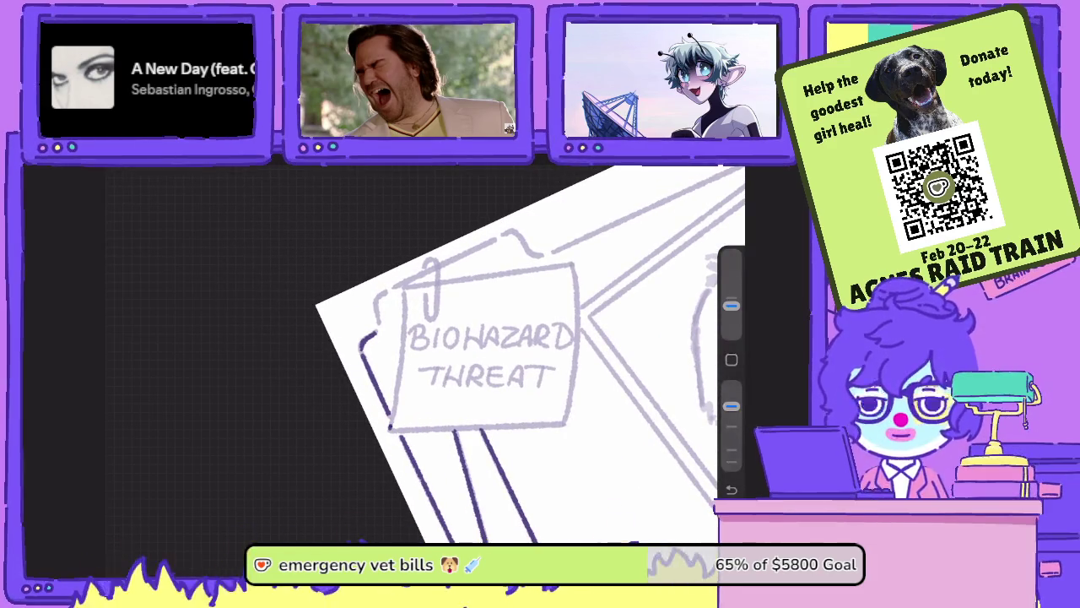
pyautogui.moveTo(390, 429); pyautogui.dragTo(406, 336)
pyautogui.hotkey('ctrl', 'z')
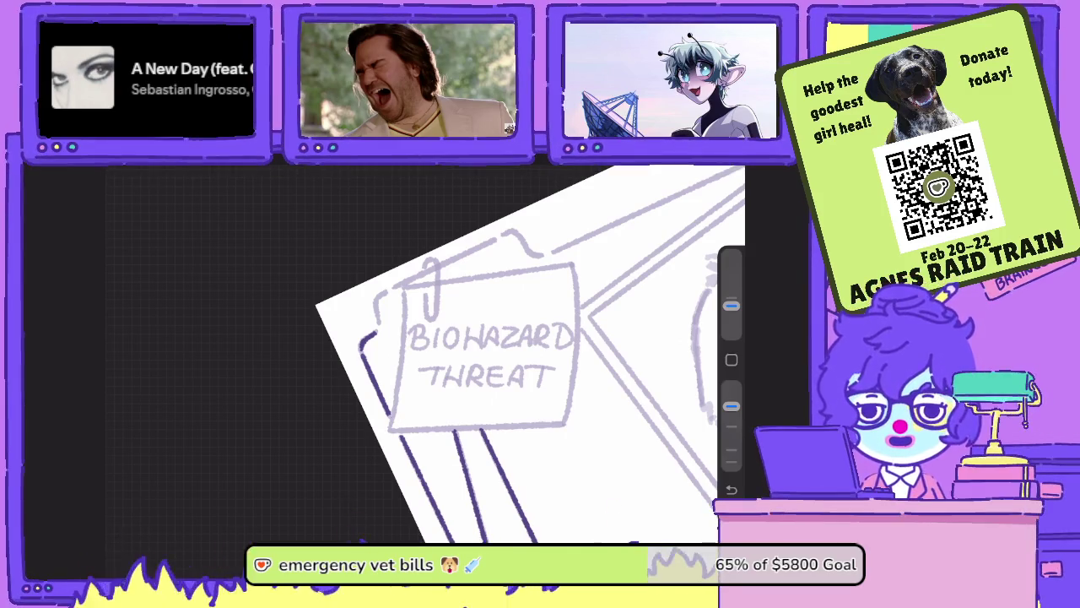
pyautogui.moveTo(393, 430); pyautogui.dragTo(407, 287)
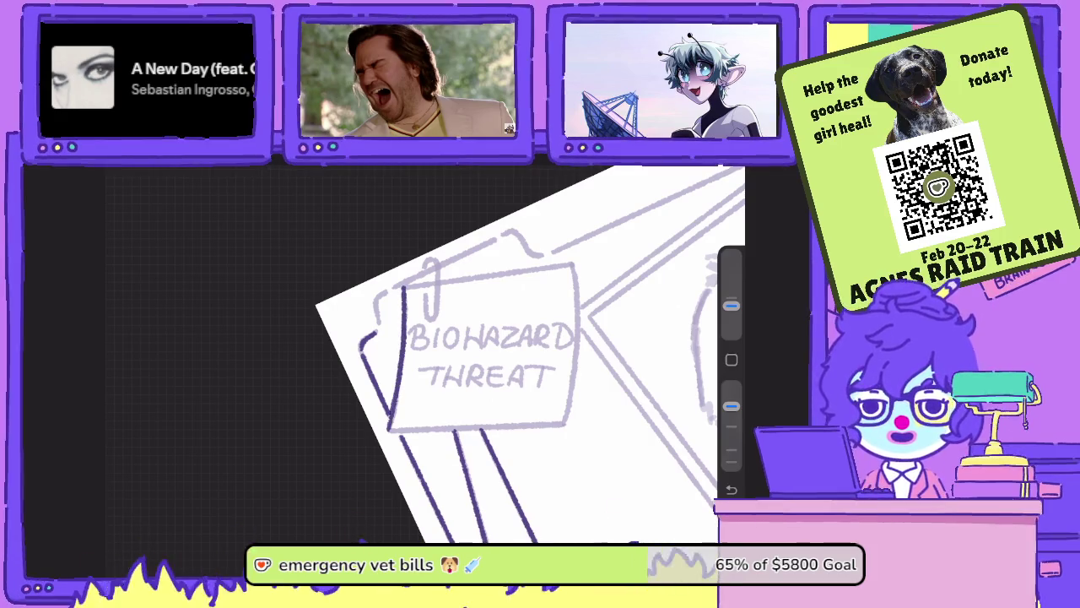
pyautogui.moveTo(460, 502); pyautogui.dragTo(562, 279)
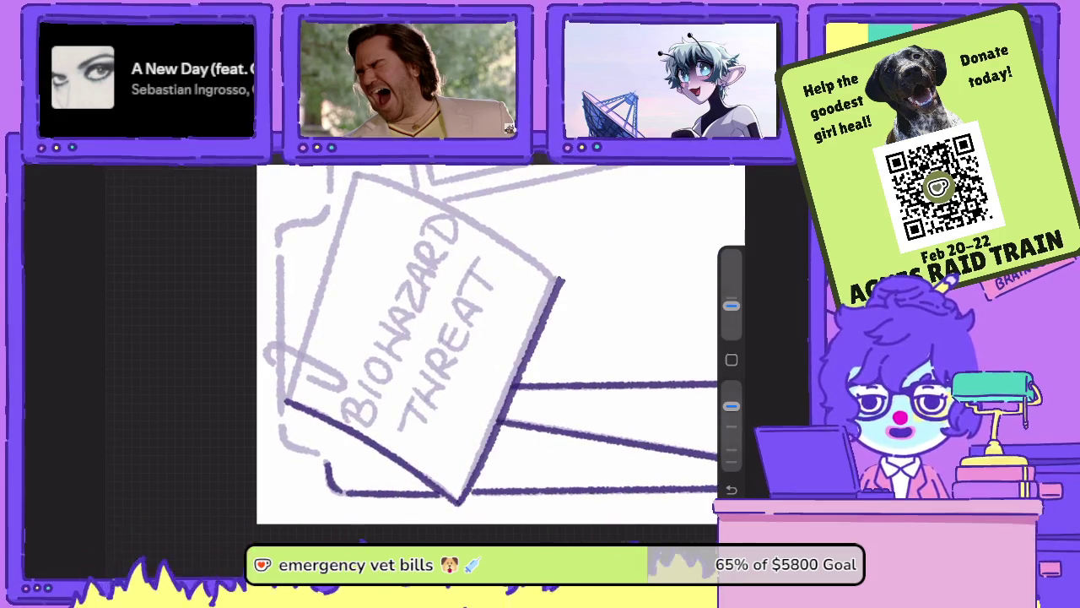
pyautogui.hotkey('ctrl', 'z')
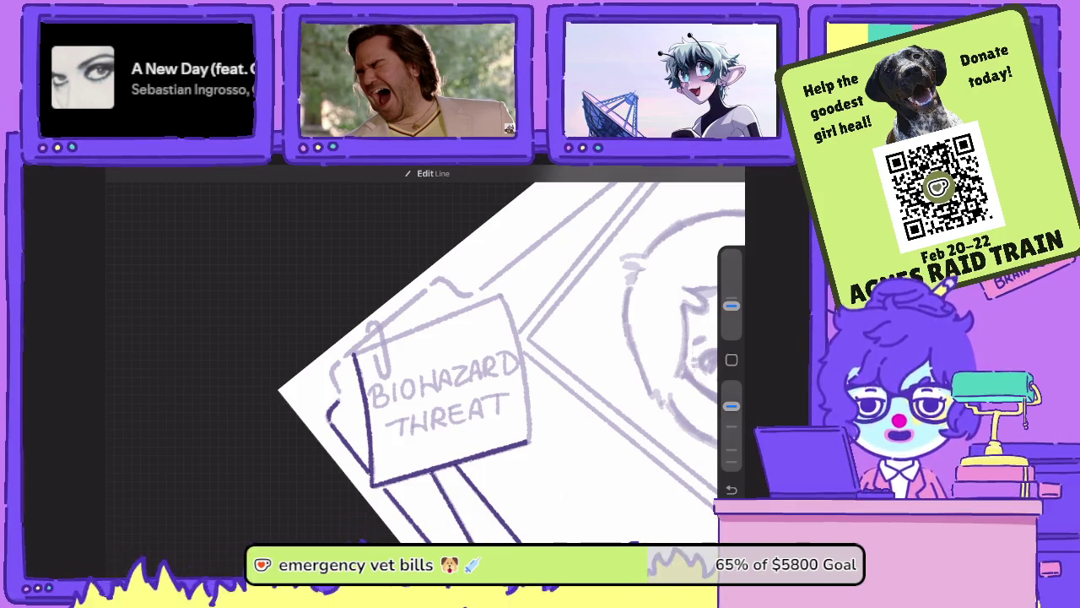
# - Ink the note's right edge, the paperclip and the folder tab with straight lines
pyautogui.scroll(2, 422, 380)
pyautogui.moveTo(527, 435)
pyautogui.mouseDown()
pyautogui.moveTo(523, 493)
pyautogui.moveTo(520, 287)
pyautogui.moveTo(630, 437)
pyautogui.mouseUp()
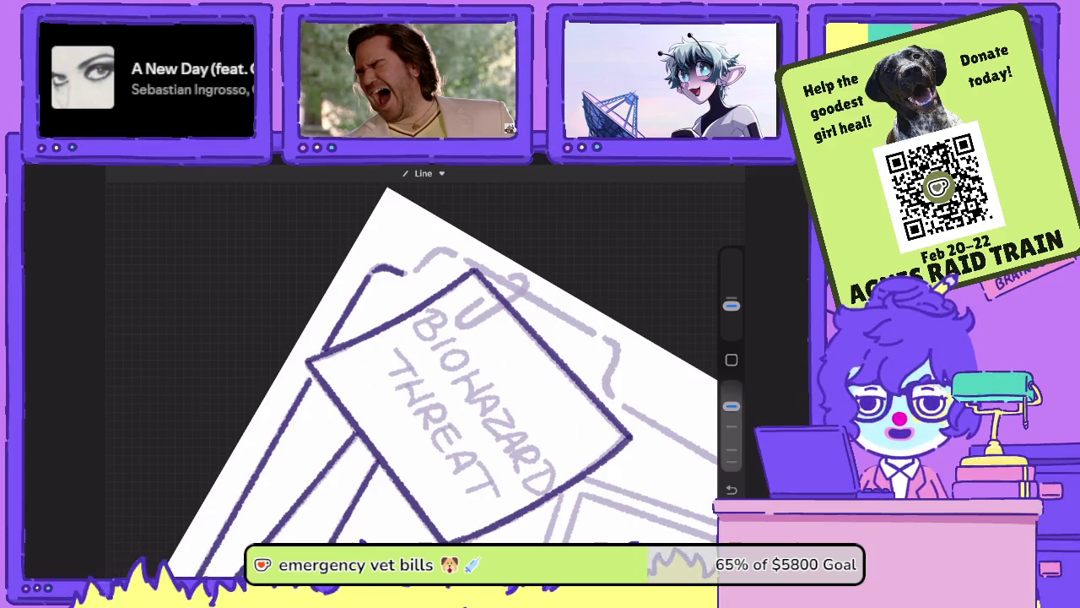
pyautogui.scroll(3, 413, 363)
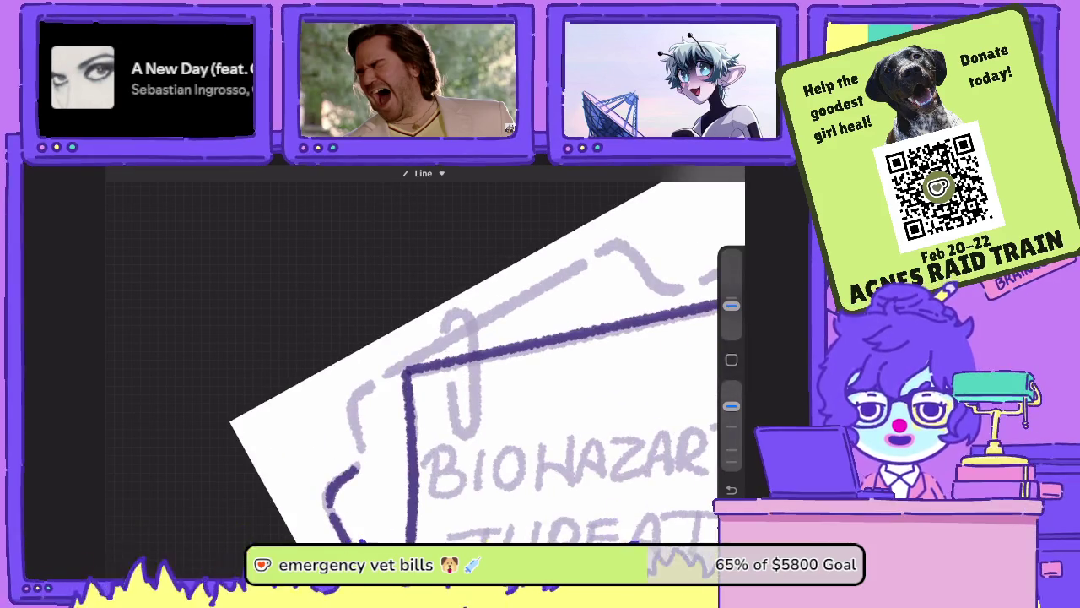
pyautogui.moveTo(453, 380)
pyautogui.mouseDown()
pyautogui.moveTo(456, 423)
pyautogui.moveTo(474, 435)
pyautogui.moveTo(486, 396)
pyautogui.moveTo(463, 308)
pyautogui.moveTo(444, 338)
pyautogui.mouseUp()
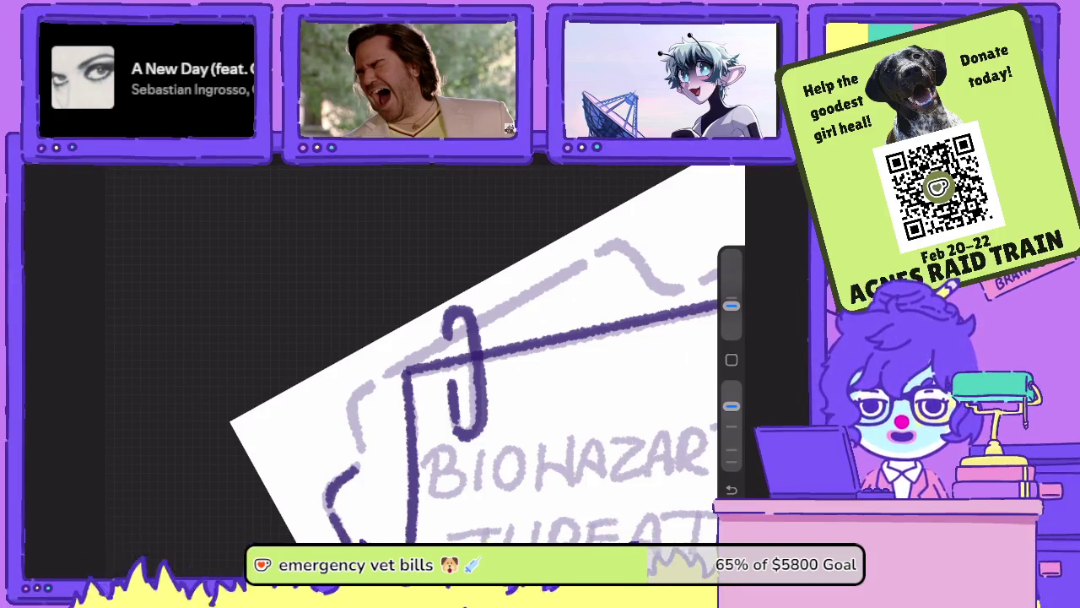
pyautogui.moveTo(365, 462)
pyautogui.mouseDown()
pyautogui.moveTo(353, 398)
pyautogui.moveTo(363, 386)
pyautogui.moveTo(444, 353)
pyautogui.moveTo(589, 210)
pyautogui.mouseUp()
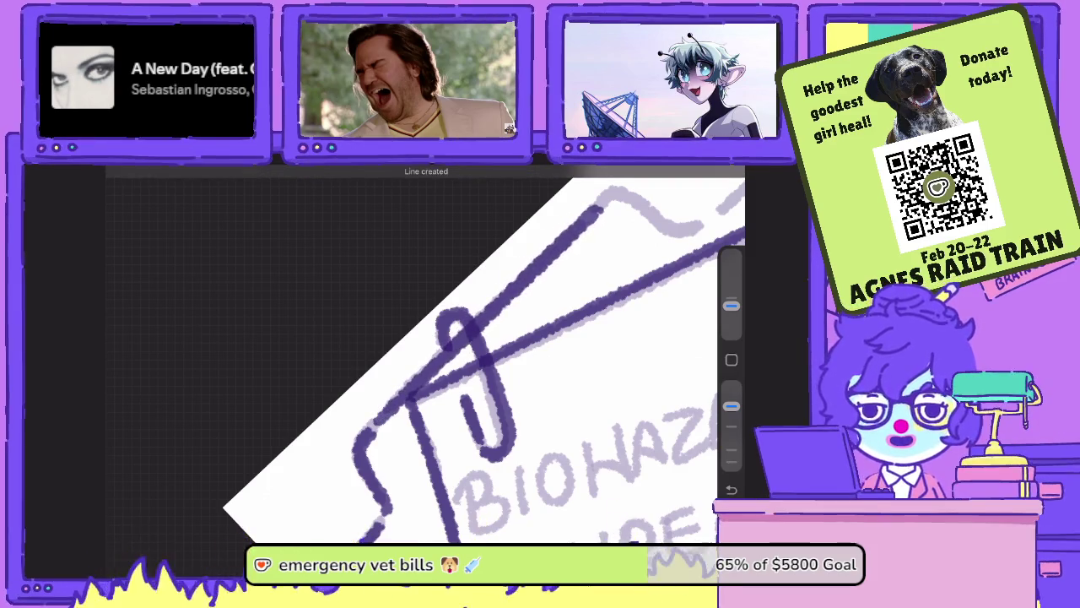
pyautogui.moveTo(472, 354); pyautogui.dragTo(396, 405)
pyautogui.moveTo(546, 364)
pyautogui.mouseDown()
pyautogui.moveTo(558, 434)
pyautogui.moveTo(579, 446)
pyautogui.mouseUp()
pyautogui.moveTo(422, 379); pyautogui.dragTo(380, 489)
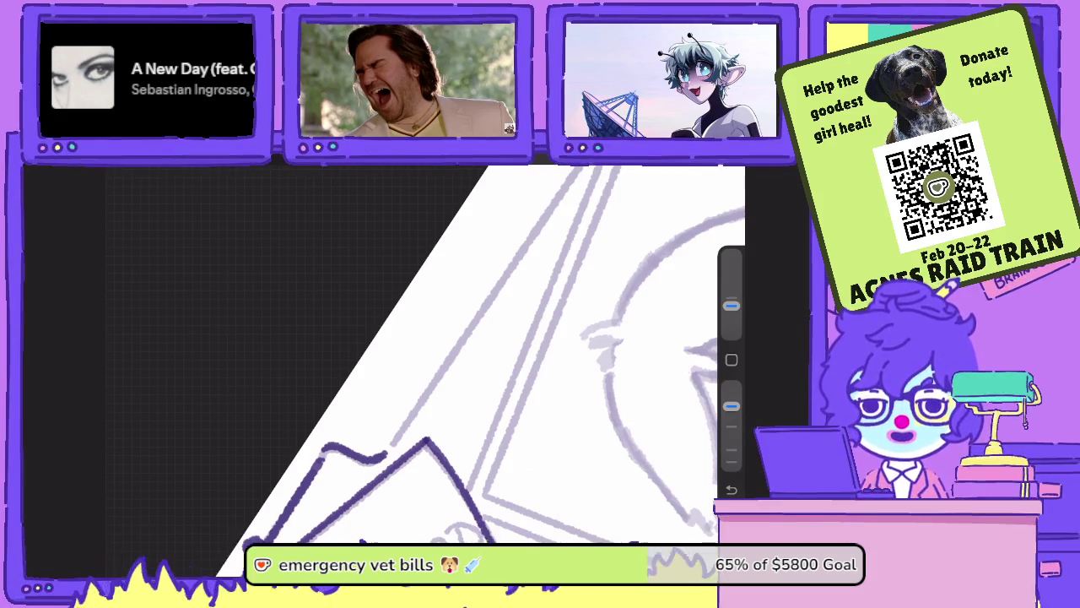
# - Ink straight lines along the folder's side edge and top edge
pyautogui.scroll(2, 464, 355)
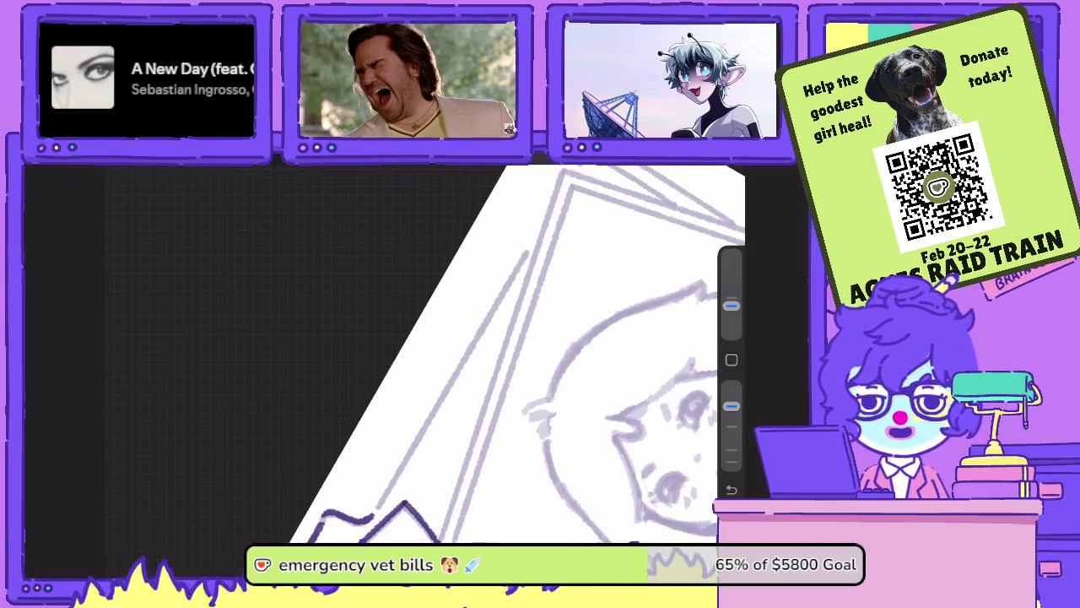
pyautogui.moveTo(378, 507); pyautogui.dragTo(530, 248)
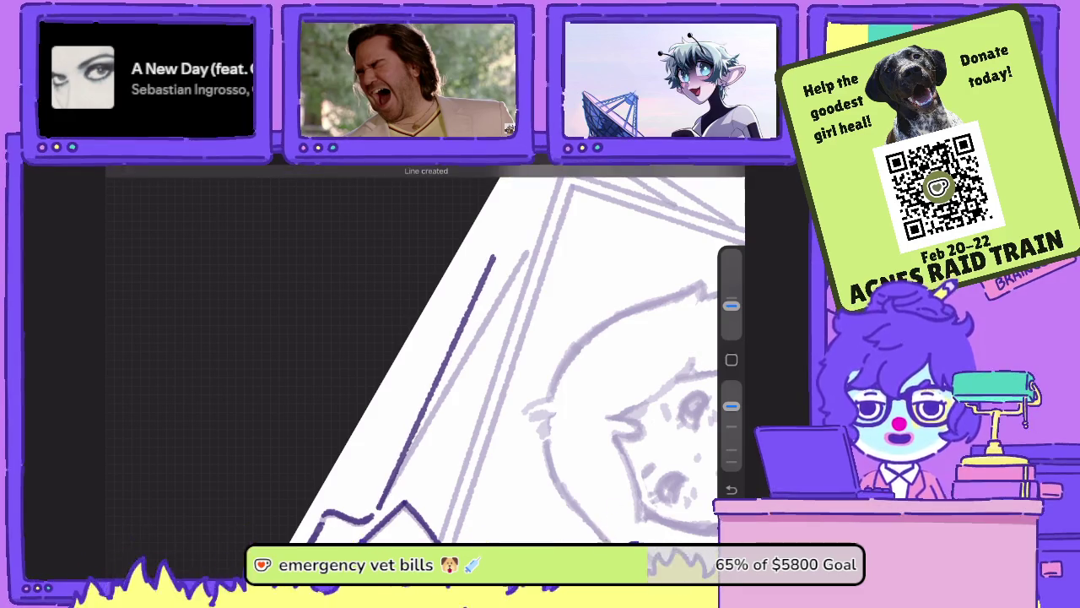
pyautogui.scroll(-2, 422, 380)
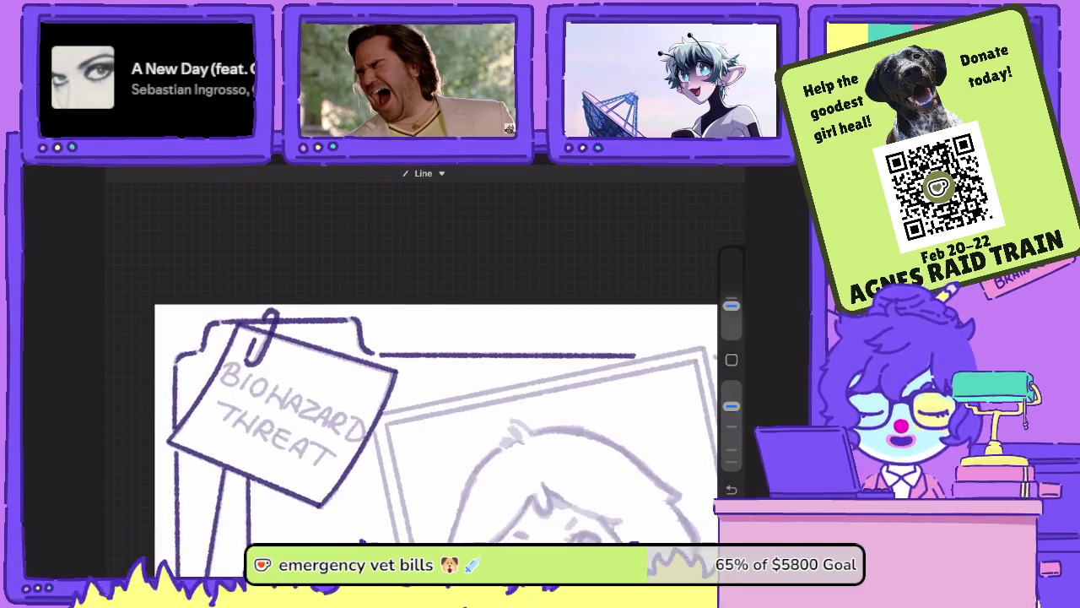
pyautogui.moveTo(329, 397)
pyautogui.mouseDown()
pyautogui.moveTo(625, 315)
pyautogui.moveTo(657, 329)
pyautogui.mouseUp()
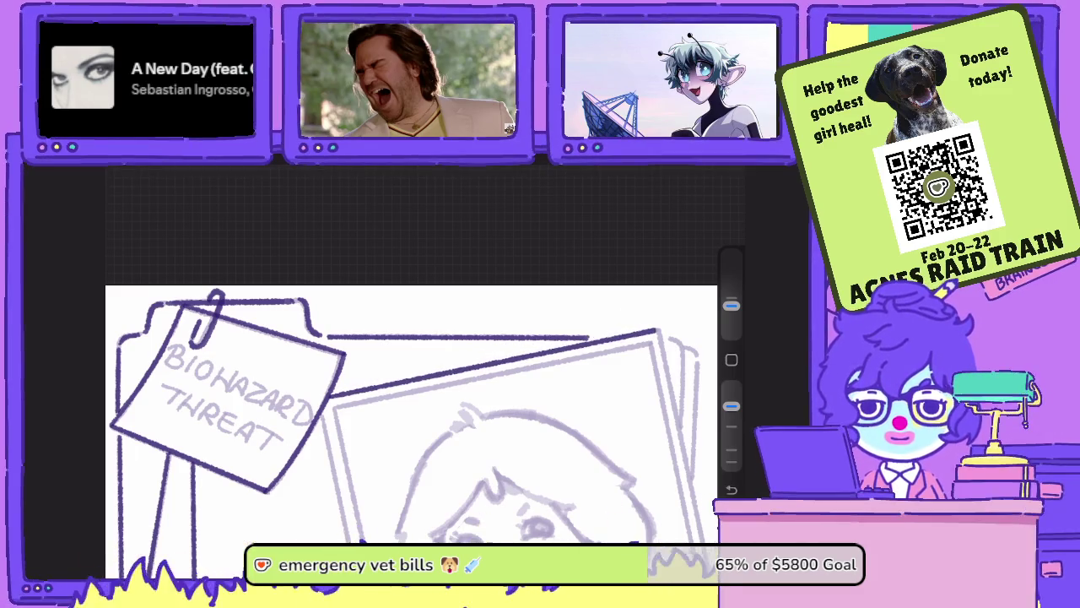
pyautogui.scroll(-3, 414, 405)
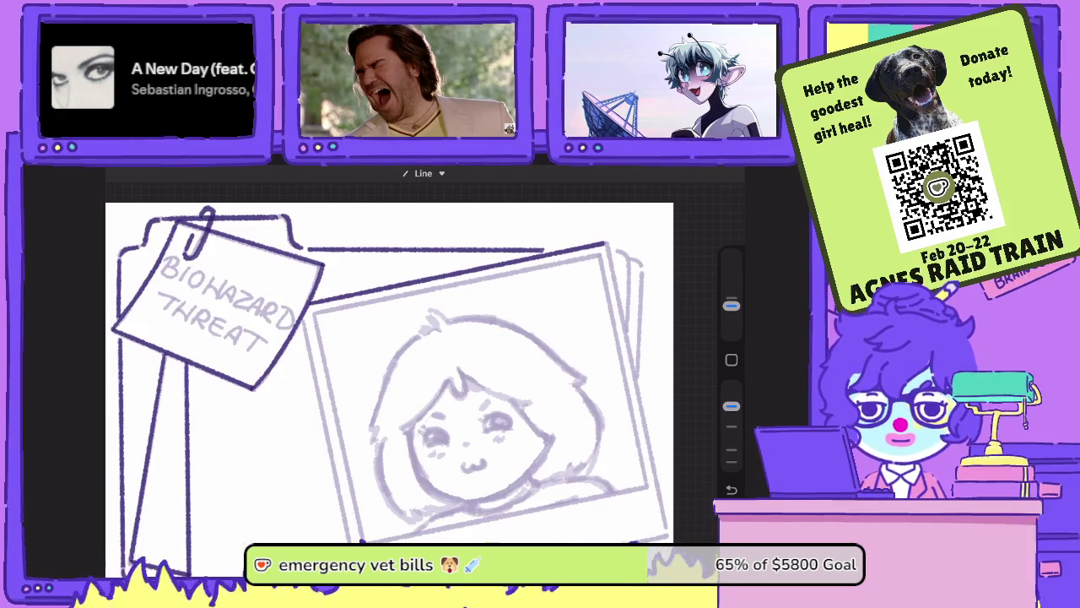
# - Ink the photo frame's outer and inner borders as straight lines
pyautogui.moveTo(607, 244); pyautogui.dragTo(674, 532)
pyautogui.scroll(2, 406, 355)
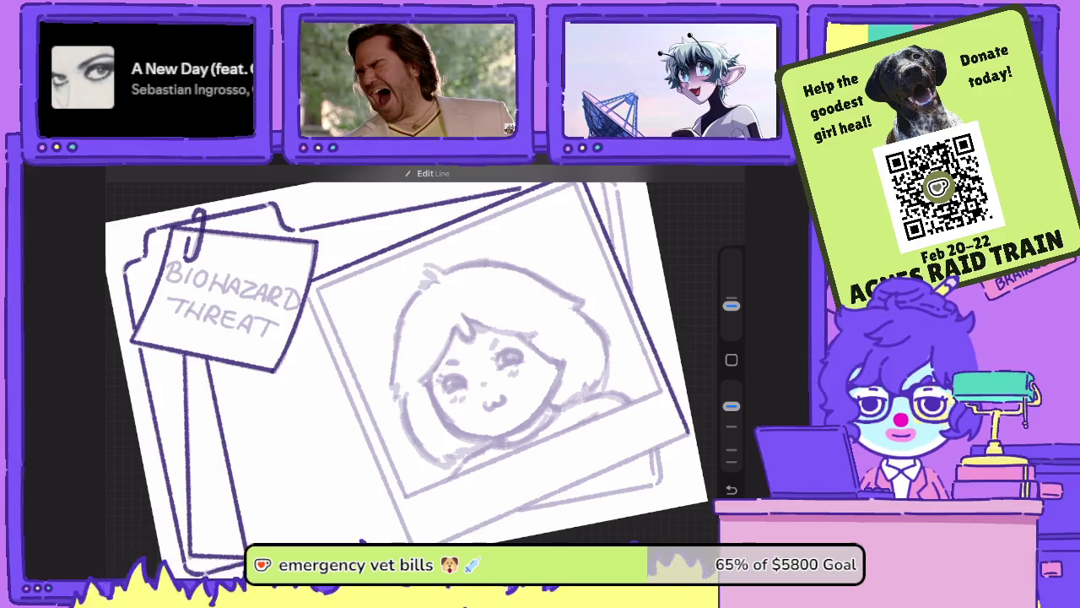
pyautogui.moveTo(311, 294); pyautogui.dragTo(421, 532)
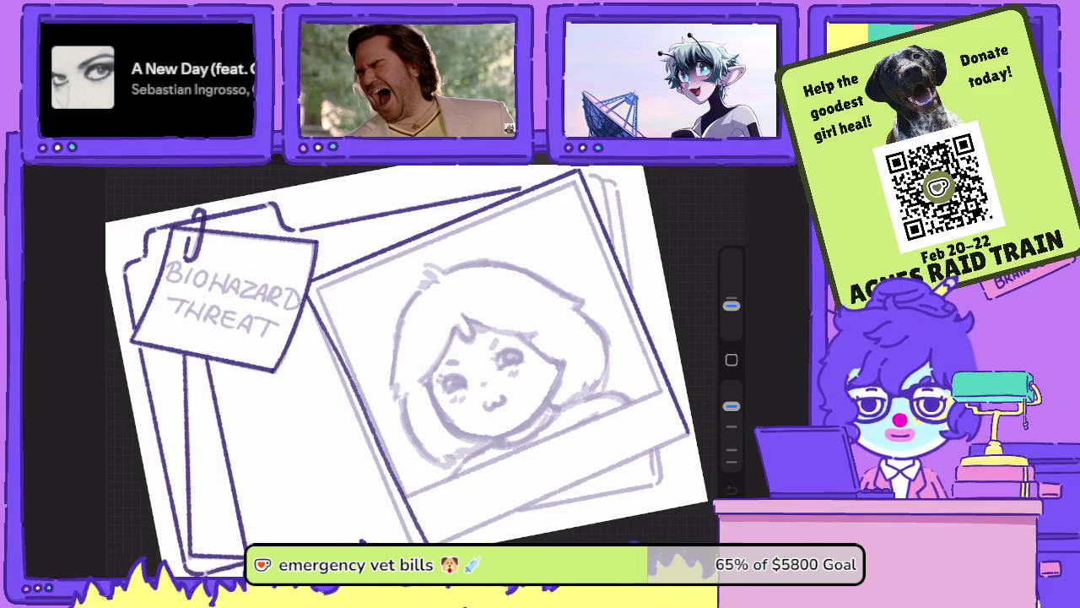
pyautogui.moveTo(313, 298)
pyautogui.mouseDown()
pyautogui.moveTo(421, 532)
pyautogui.moveTo(667, 428)
pyautogui.moveTo(685, 437)
pyautogui.mouseUp()
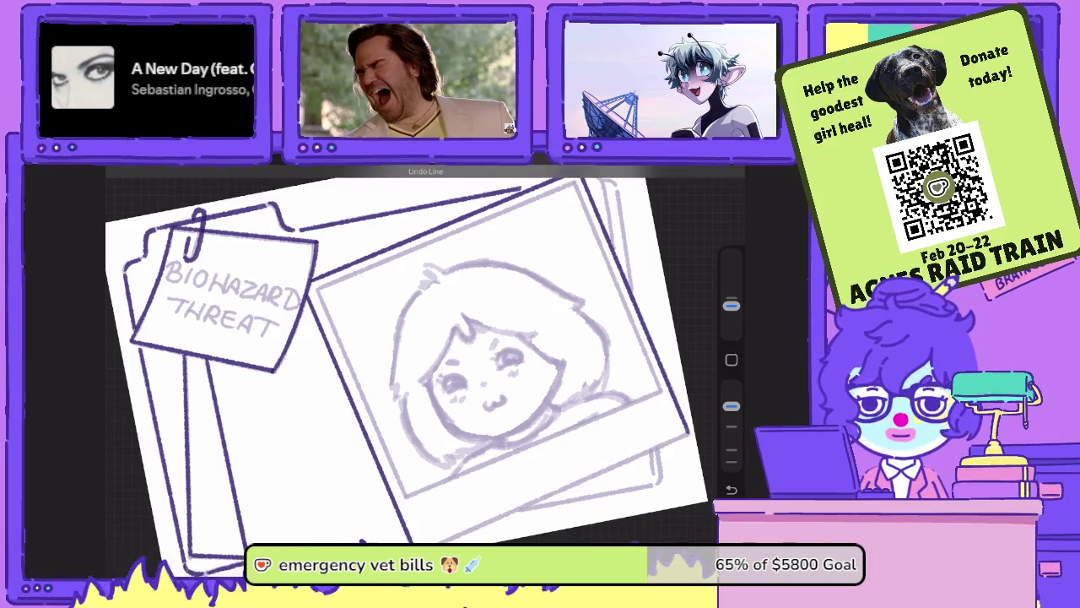
pyautogui.moveTo(498, 509); pyautogui.dragTo(684, 419)
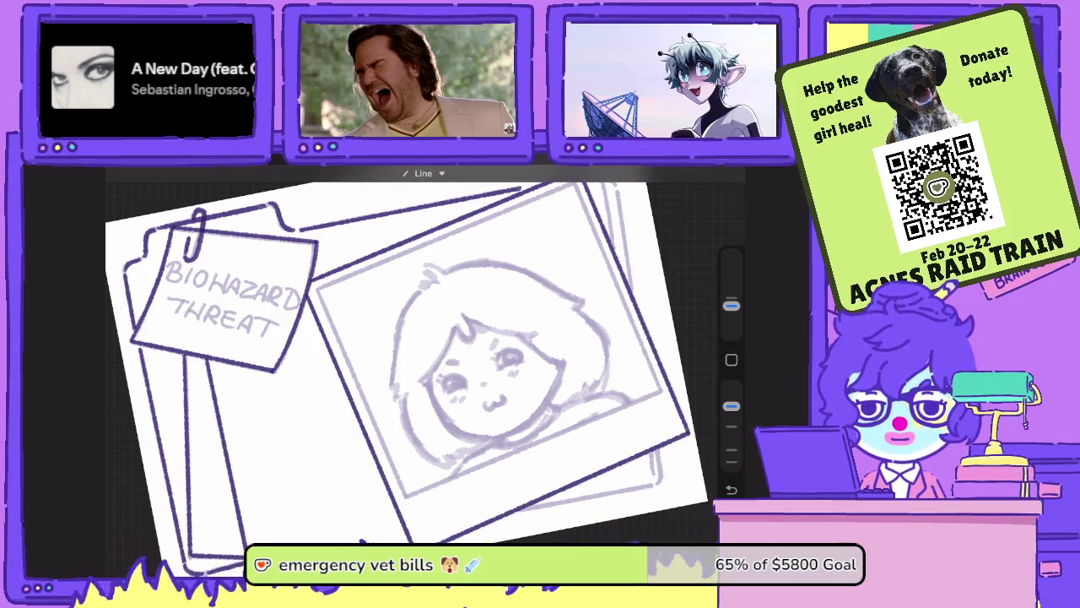
pyautogui.moveTo(581, 172)
pyautogui.mouseDown()
pyautogui.moveTo(314, 279)
pyautogui.moveTo(406, 497)
pyautogui.mouseUp()
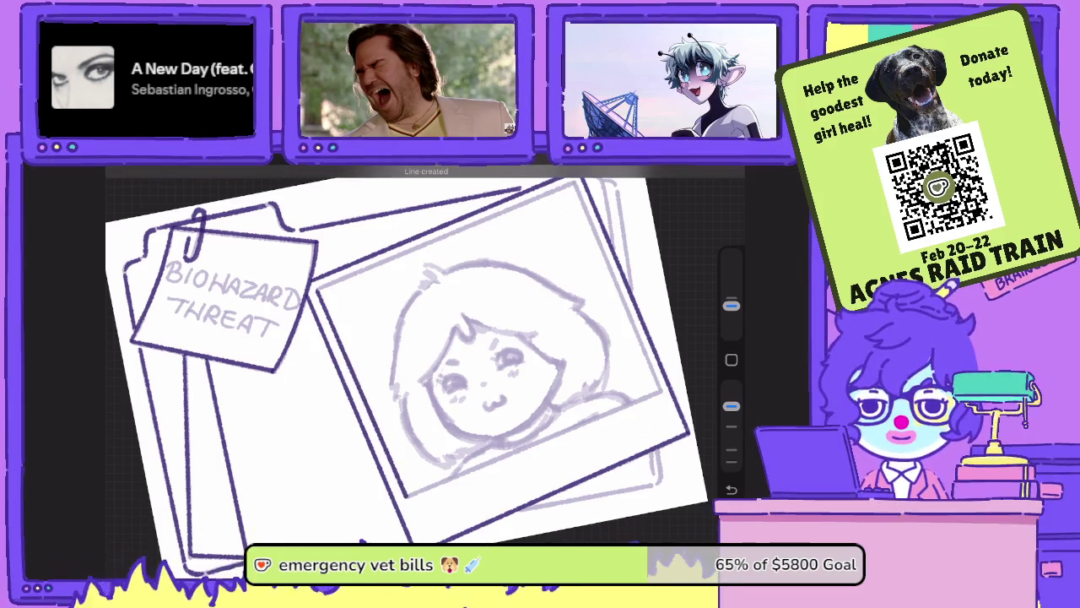
pyautogui.moveTo(406, 497)
pyautogui.mouseDown()
pyautogui.moveTo(662, 391)
pyautogui.moveTo(580, 182)
pyautogui.mouseUp()
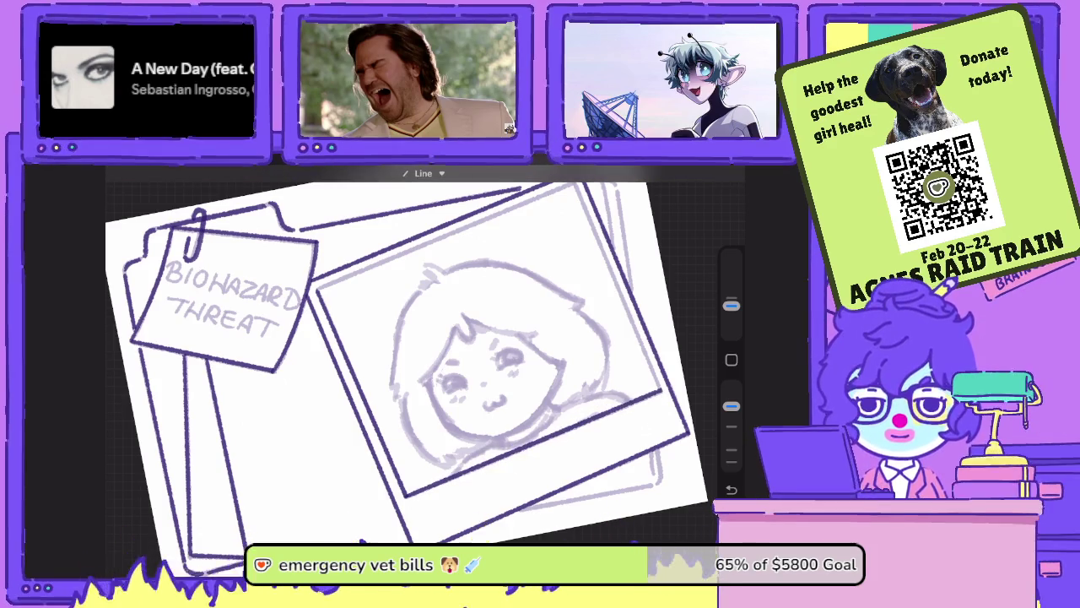
pyautogui.moveTo(541, 251); pyautogui.dragTo(571, 448)
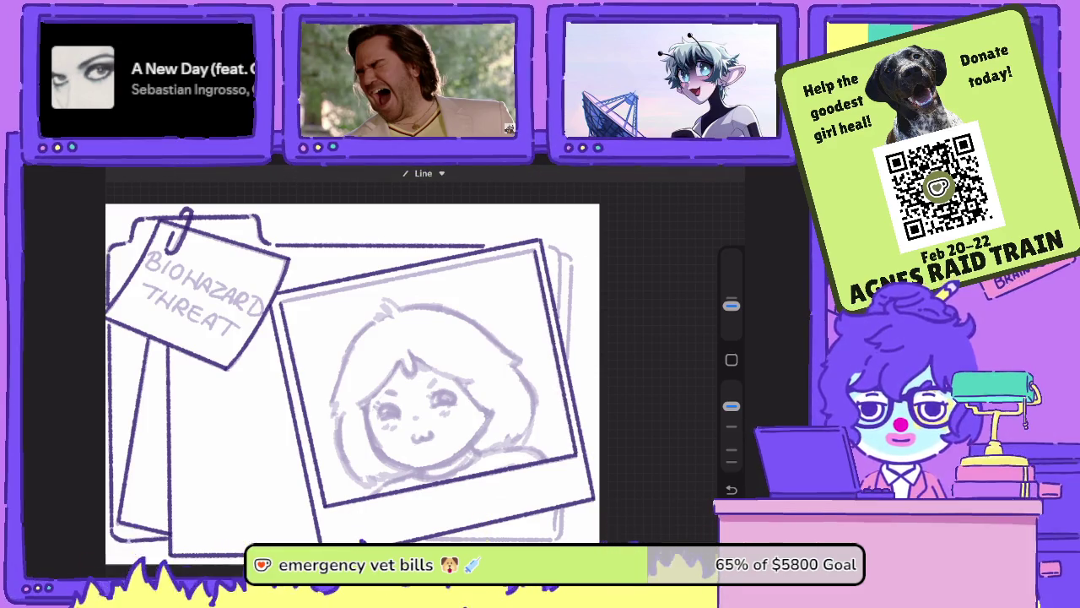
pyautogui.moveTo(371, 275)
pyautogui.mouseDown()
pyautogui.moveTo(528, 239)
pyautogui.moveTo(280, 295)
pyautogui.mouseUp()
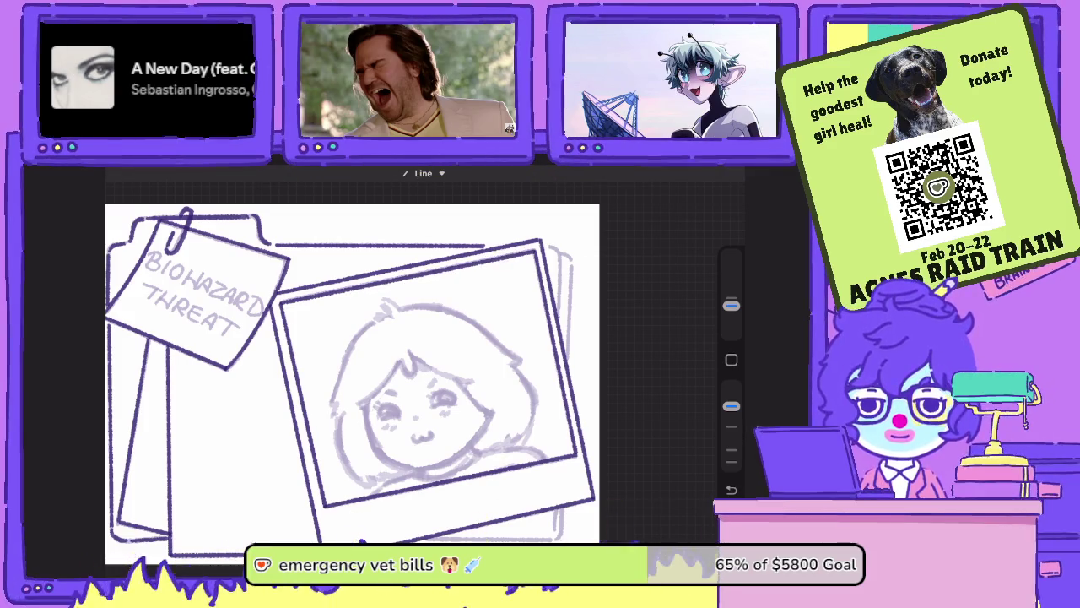
pyautogui.scroll(3, 371, 372)
pyautogui.scroll(-2, 372, 362)
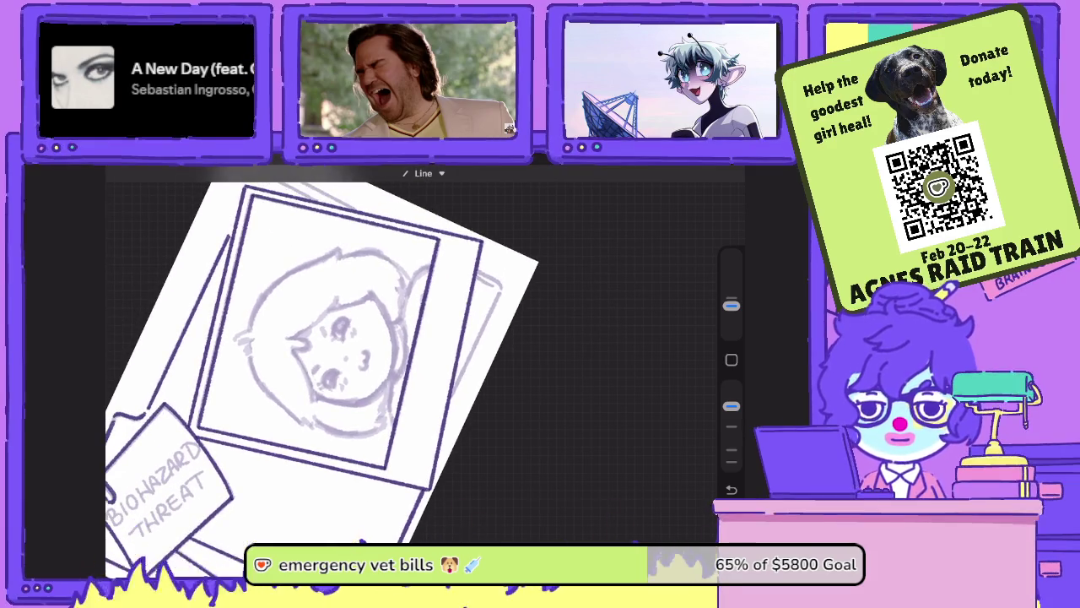
# - Ink the back photo's right edge with two straight lines
pyautogui.press('l')
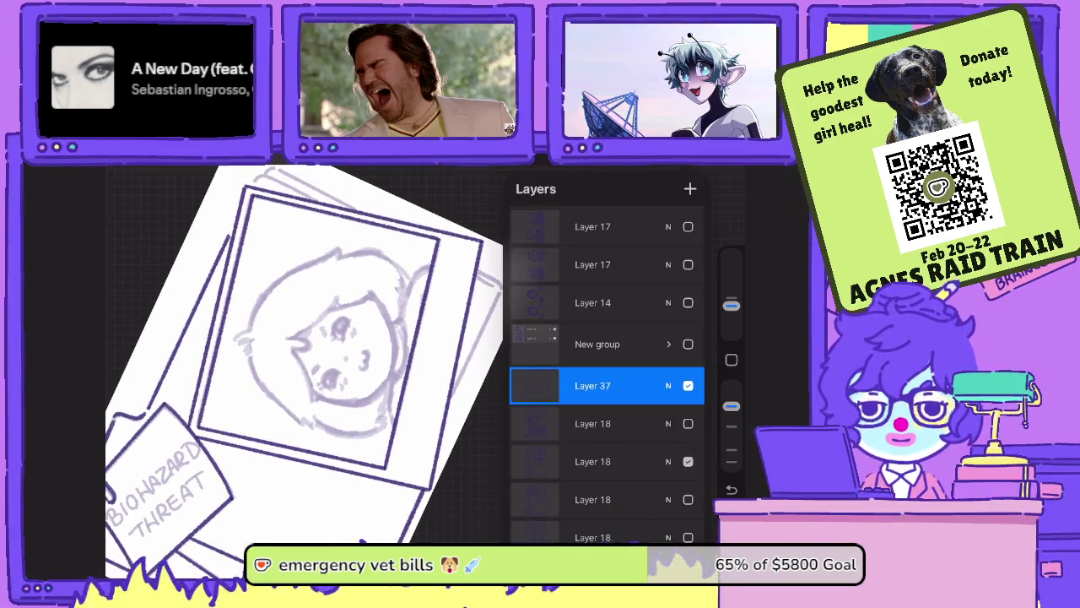
pyautogui.press('l')
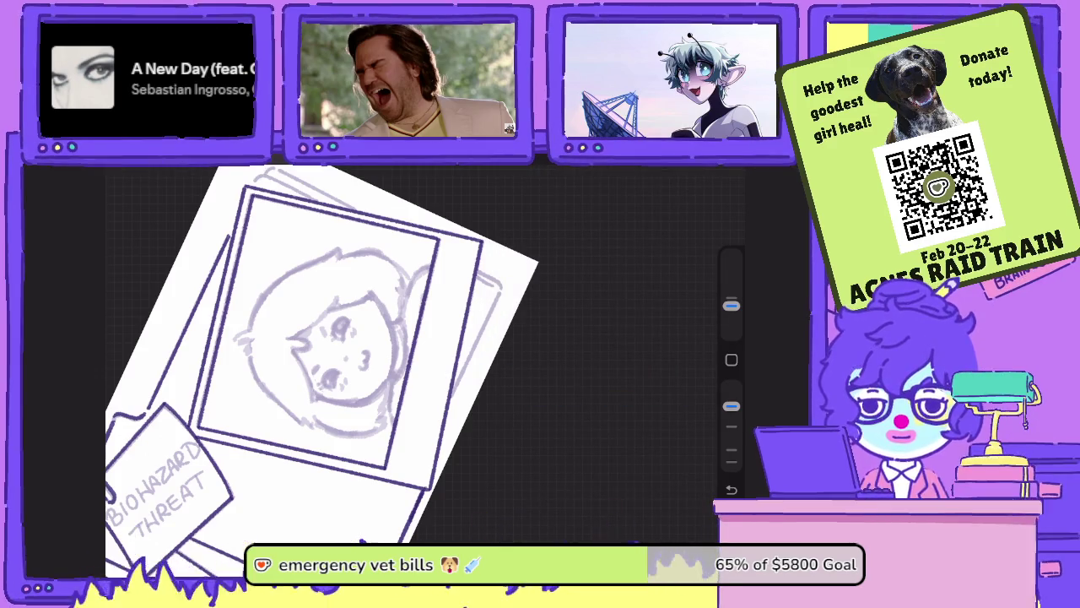
pyautogui.moveTo(505, 279); pyautogui.dragTo(435, 490)
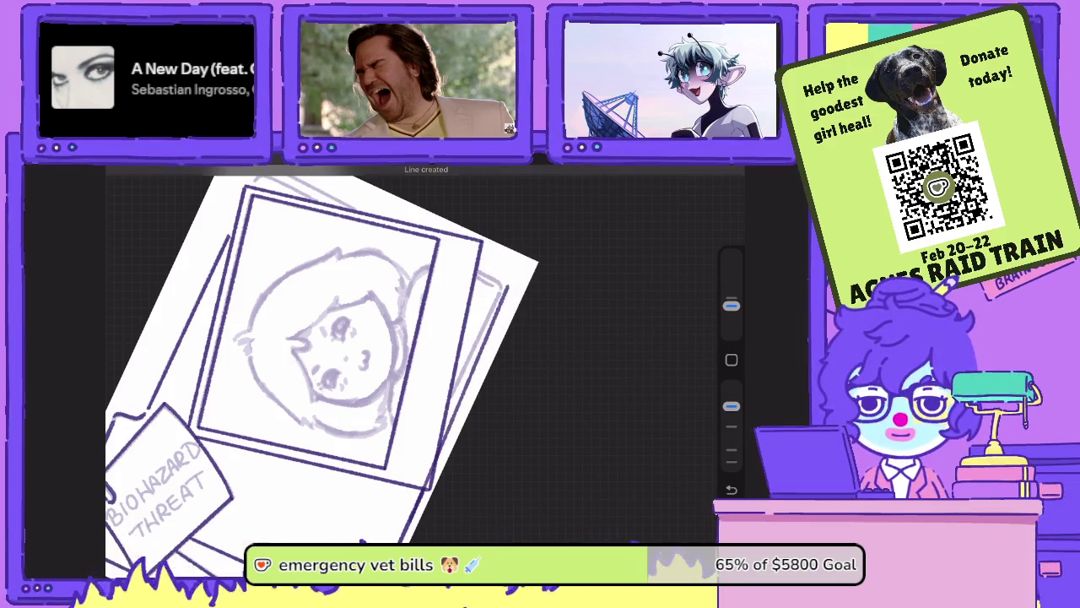
pyautogui.scroll(5, 346, 337)
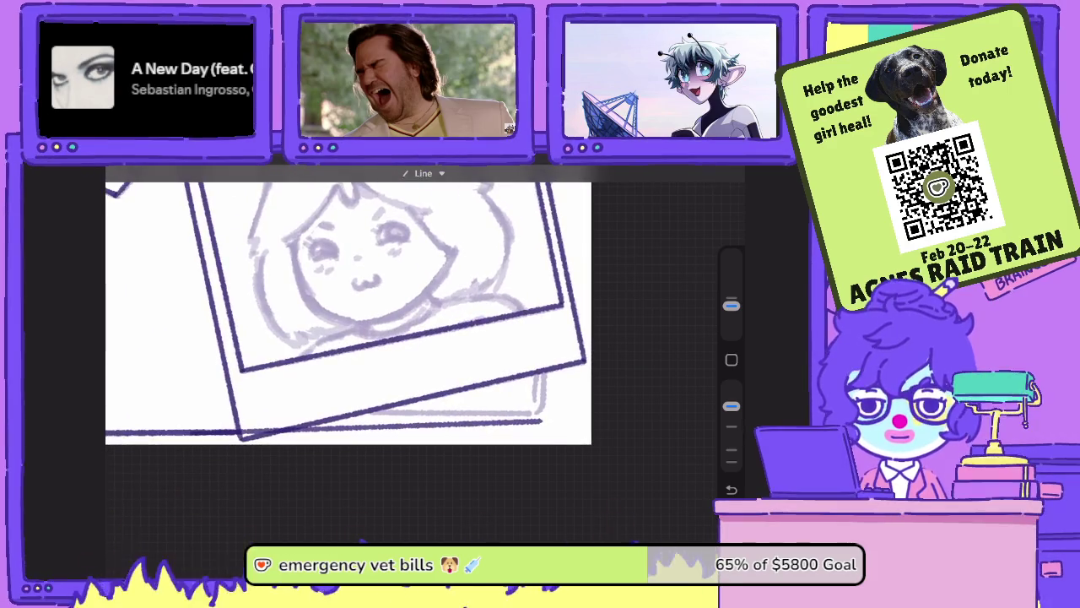
pyautogui.moveTo(545, 422); pyautogui.dragTo(545, 371)
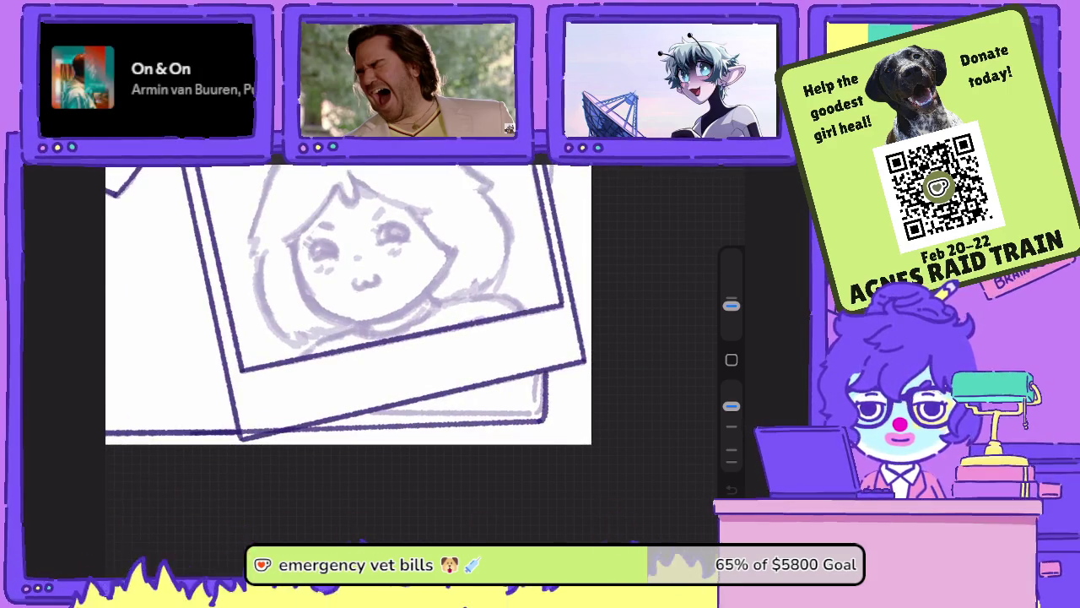
pyautogui.moveTo(537, 414); pyautogui.dragTo(537, 373)
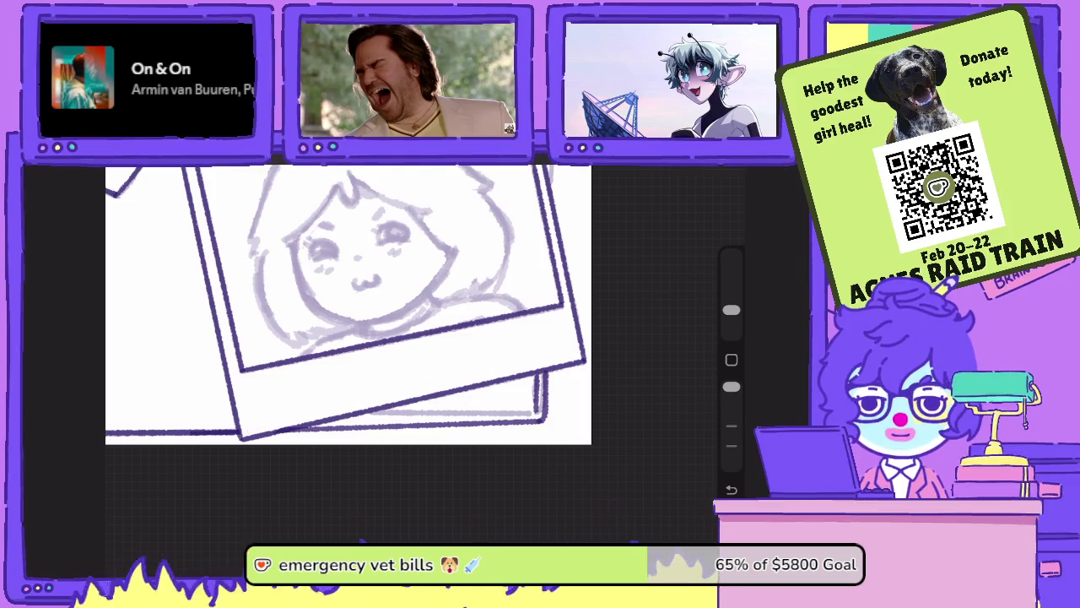
# - Ink the back photo's remaining vertical edges and show the layer list
pyautogui.scroll(-5, 348, 304)
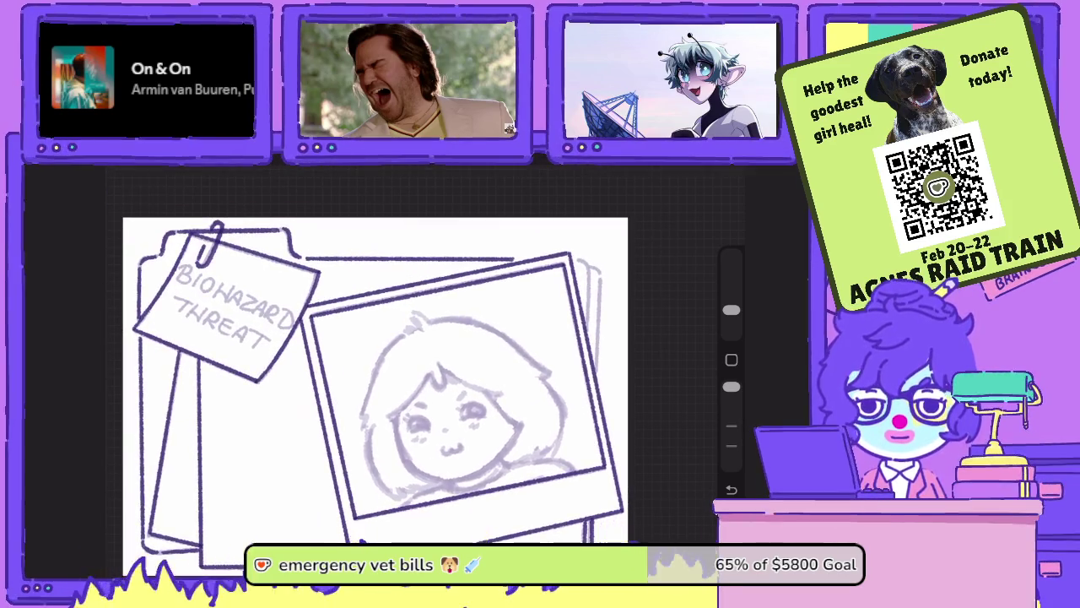
pyautogui.scroll(5, 372, 371)
pyautogui.moveTo(568, 464)
pyautogui.mouseDown()
pyautogui.moveTo(577, 291)
pyautogui.moveTo(559, 279)
pyautogui.mouseUp()
pyautogui.moveTo(557, 382)
pyautogui.mouseDown()
pyautogui.moveTo(558, 283)
pyautogui.moveTo(535, 265)
pyautogui.mouseUp()
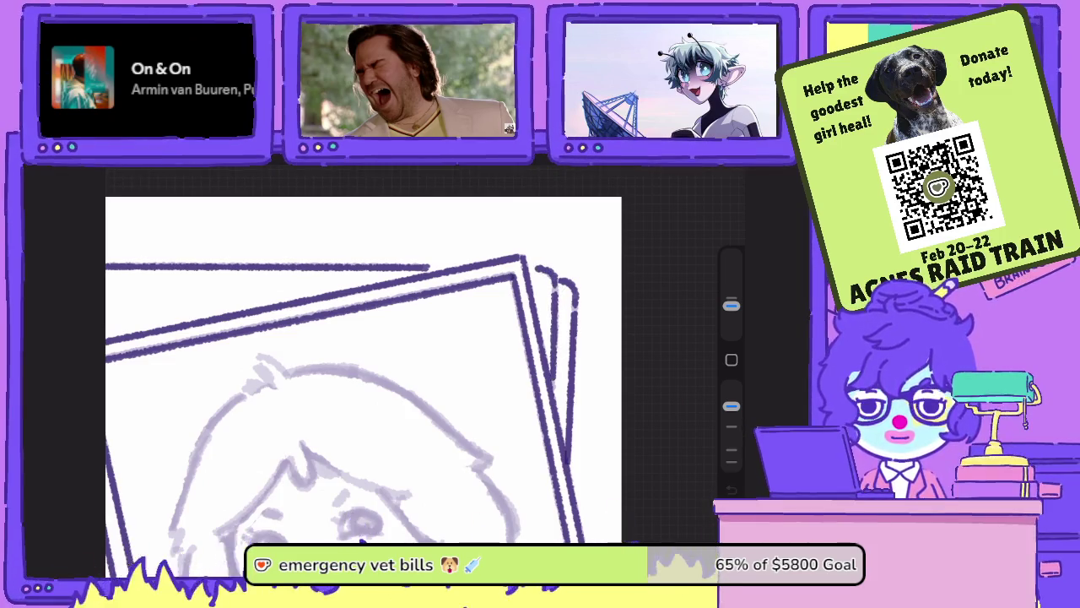
pyautogui.scroll(-5, 363, 372)
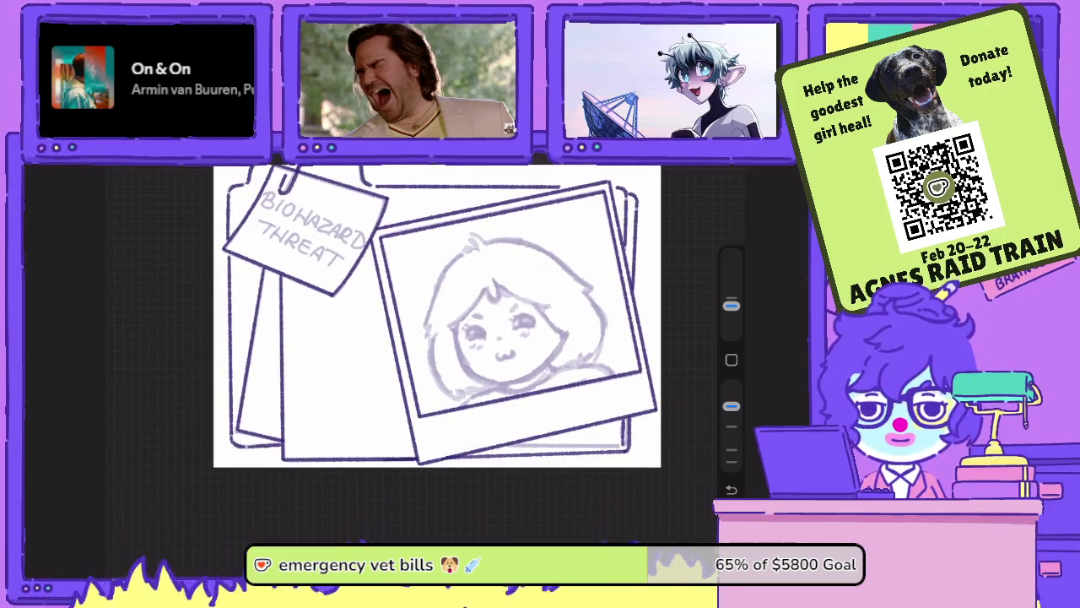
pyautogui.press('l')
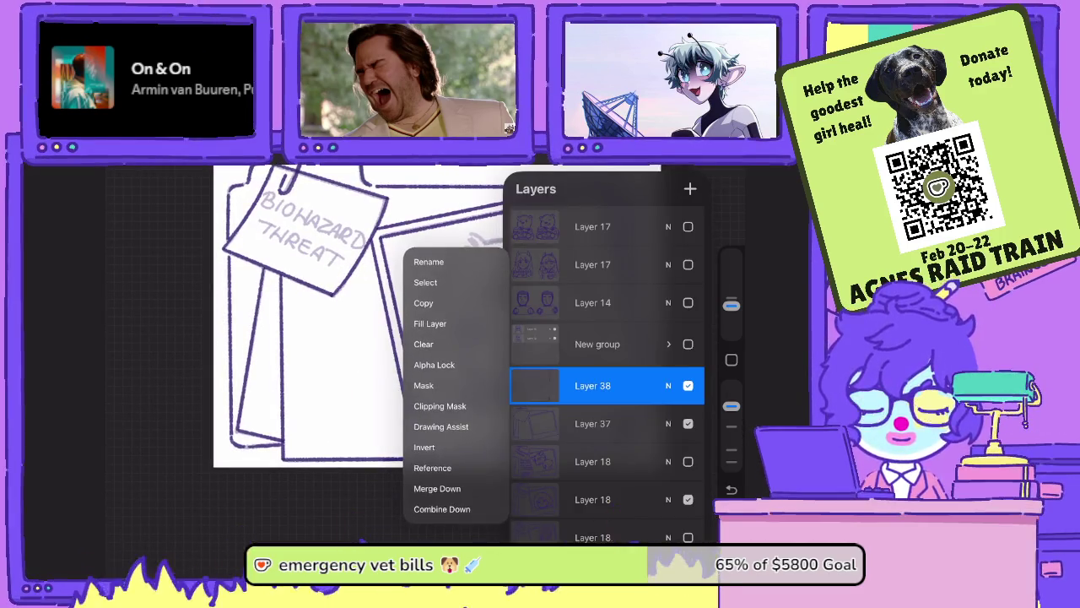
# - Hide the second Layer 18 sketch, add Layer 38 above Layer 37, and toggle New group visibility
pyautogui.click(688, 461)
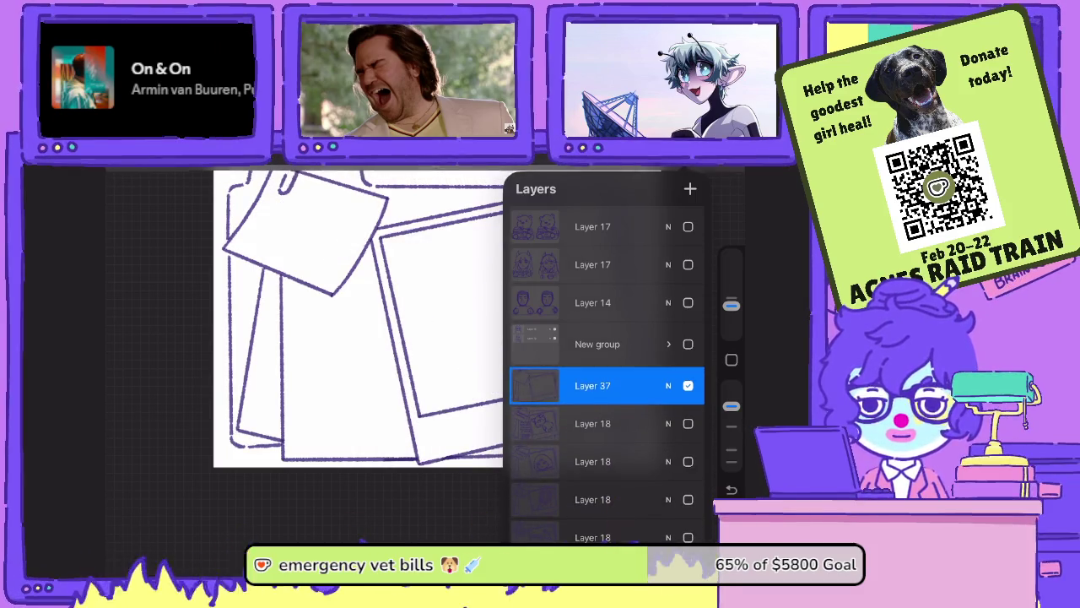
pyautogui.click(691, 189)
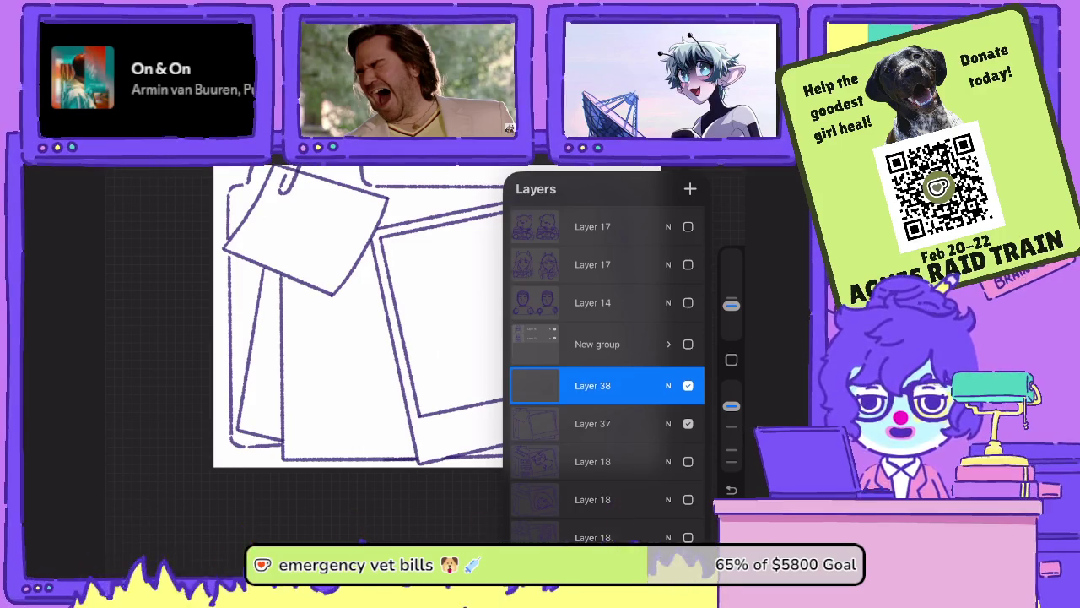
pyautogui.scroll(-5, 606, 371)
pyautogui.click(688, 434)
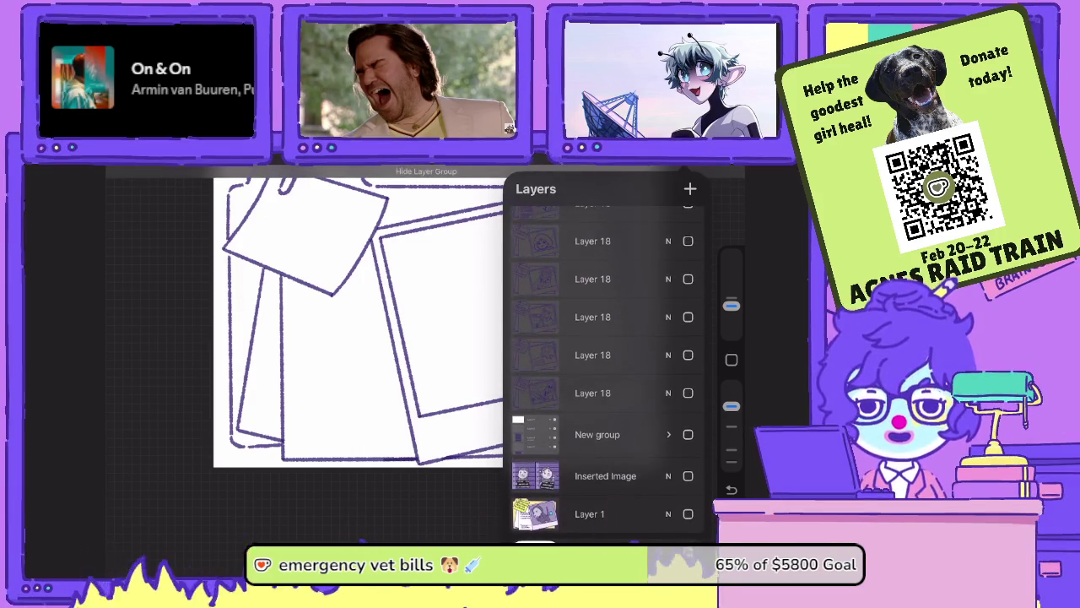
# - Hide the reference group and show the Layer 17 mugshot sketches to review them
pyautogui.click(690, 188)
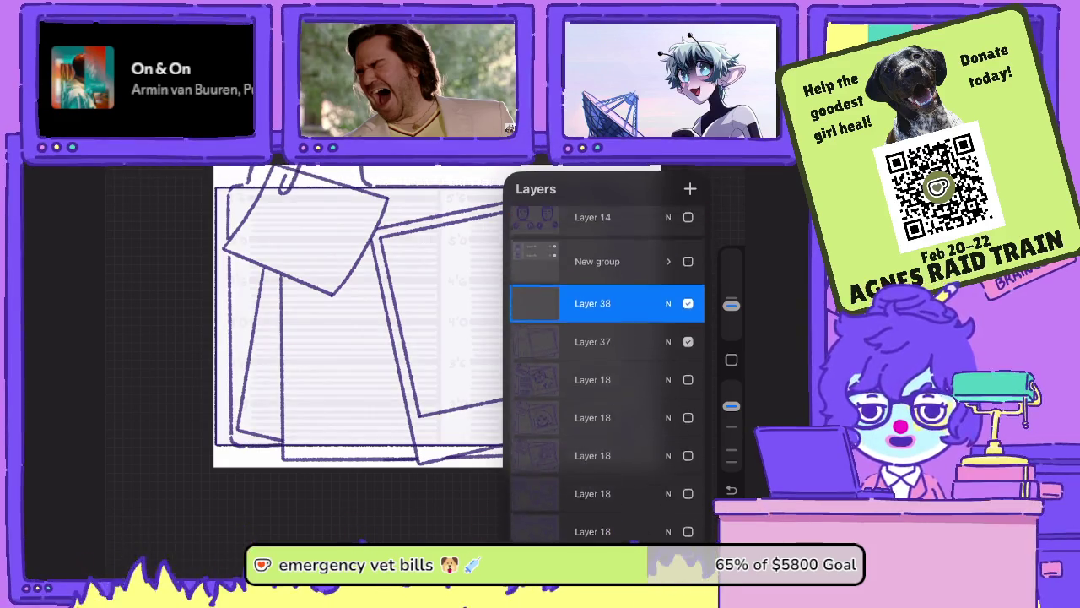
pyautogui.click(687, 328)
pyautogui.scroll(3, 606, 371)
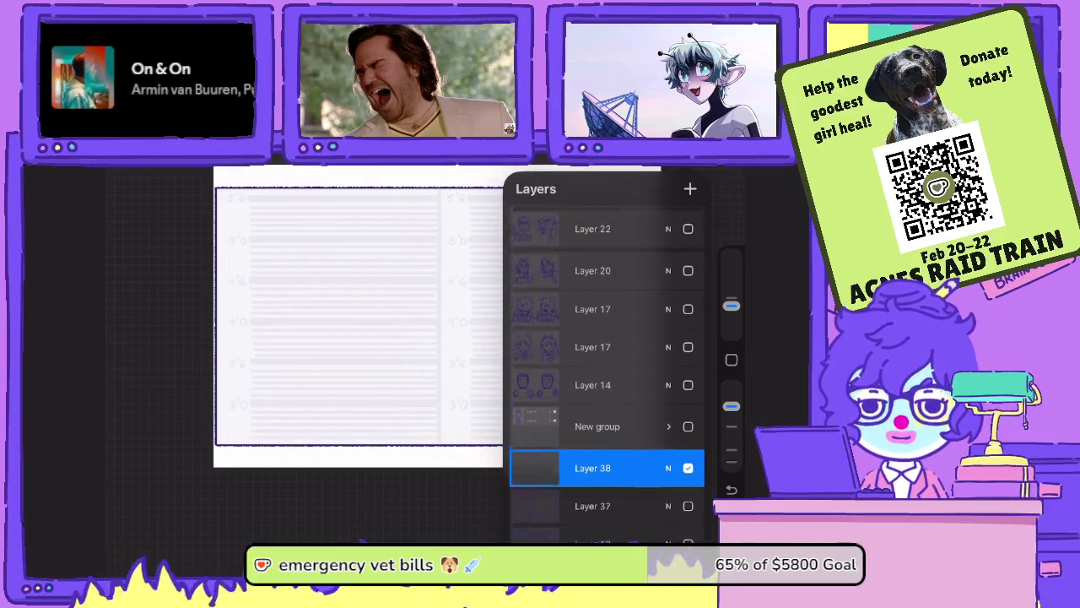
pyautogui.click(688, 379)
pyautogui.click(359, 321)
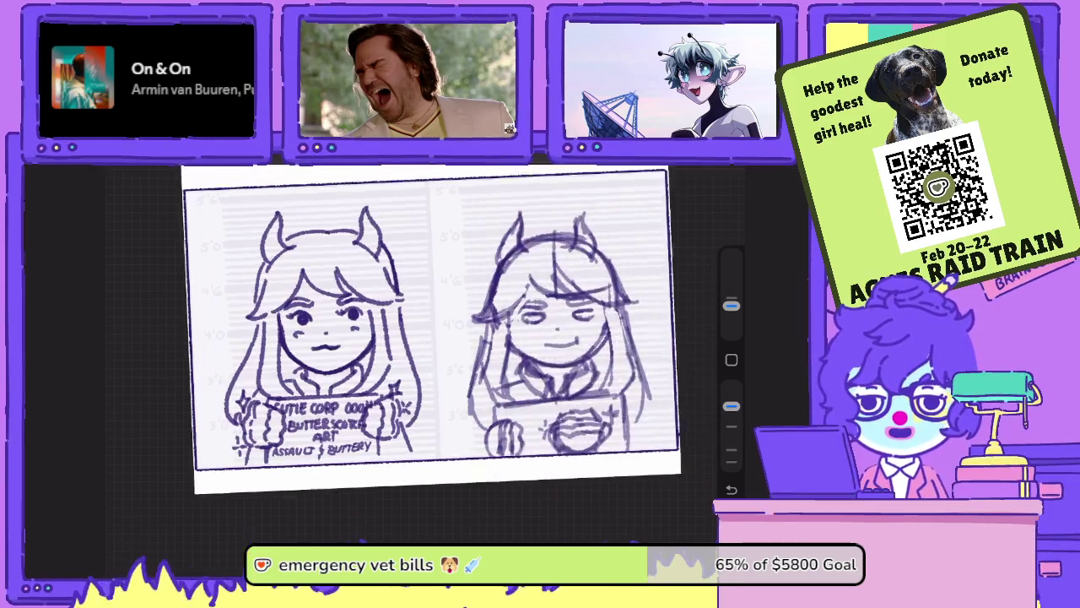
pyautogui.scroll(3, 455, 329)
pyautogui.scroll(3, 354, 337)
pyautogui.scroll(2, 388, 338)
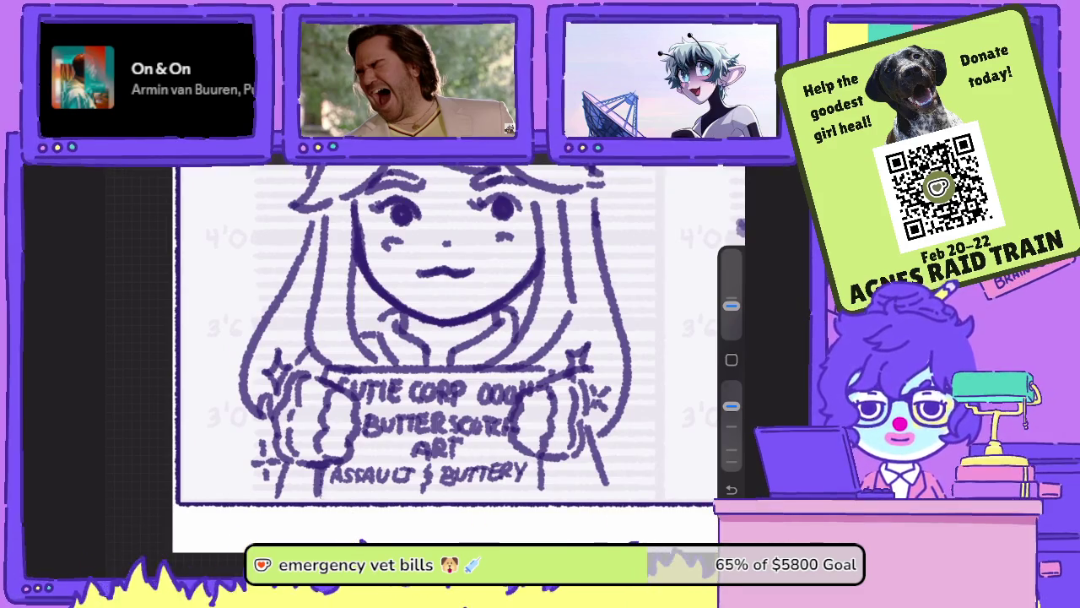
pyautogui.scroll(-3, 456, 338)
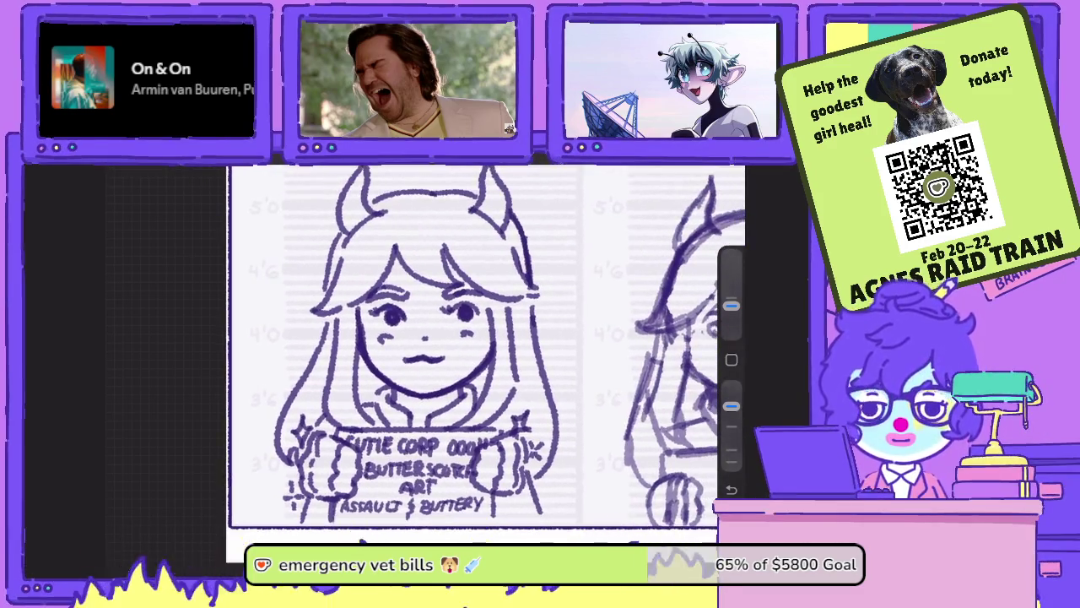
pyautogui.scroll(4, 455, 355)
pyautogui.scroll(-5, 472, 355)
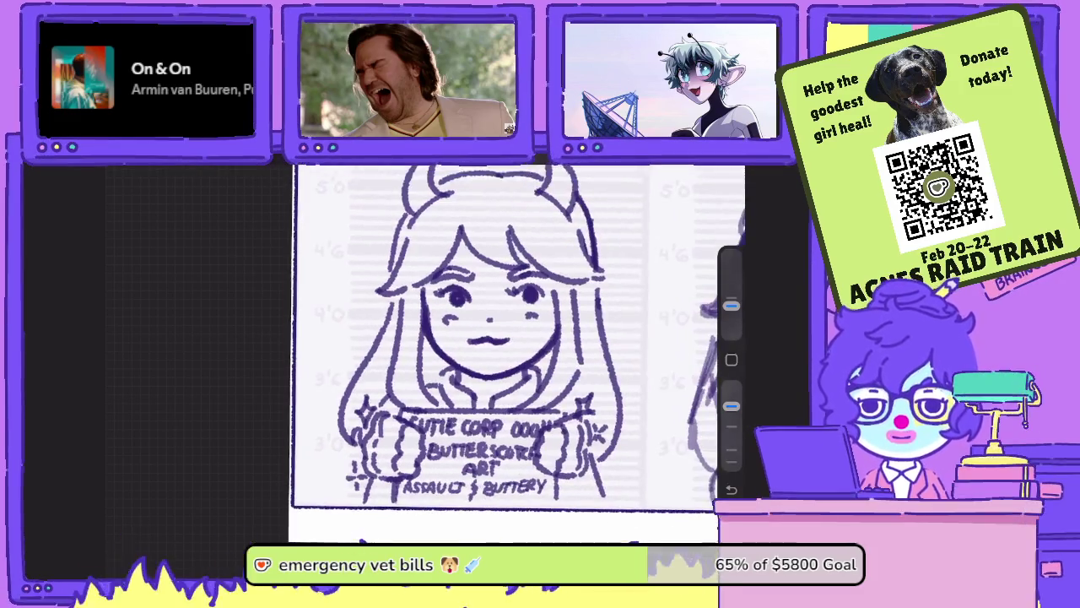
# - Hide the lower Layer 17 sketch and show only the Pooh mugshot sketch
pyautogui.press('l')
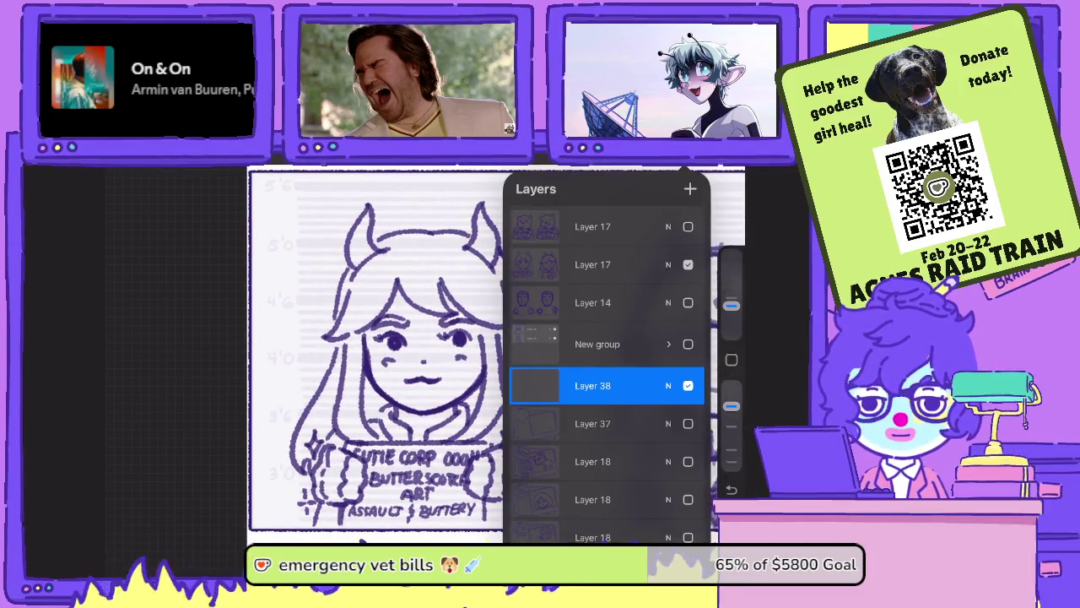
pyautogui.scroll(2, 606, 371)
pyautogui.click(688, 353)
pyautogui.click(593, 316)
pyautogui.click(688, 315)
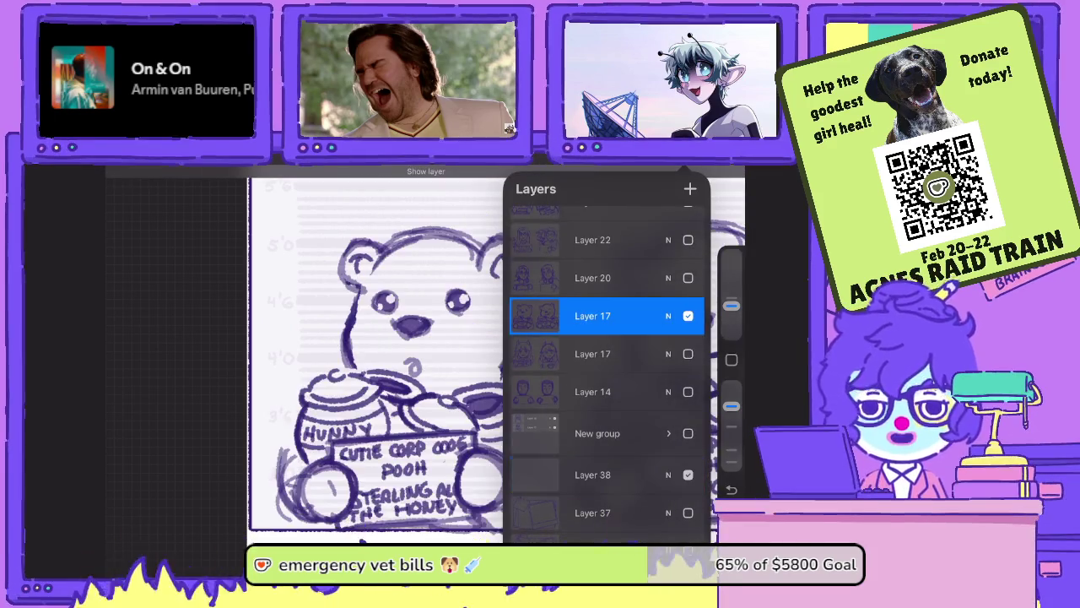
pyautogui.press('l')
pyautogui.scroll(2, 473, 354)
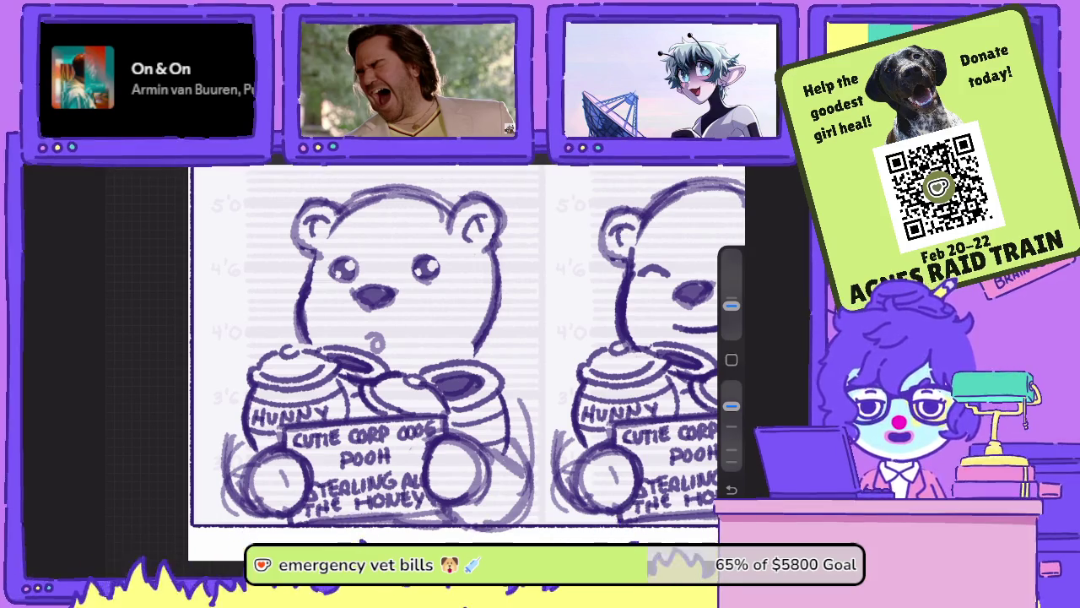
pyautogui.scroll(-2, 464, 346)
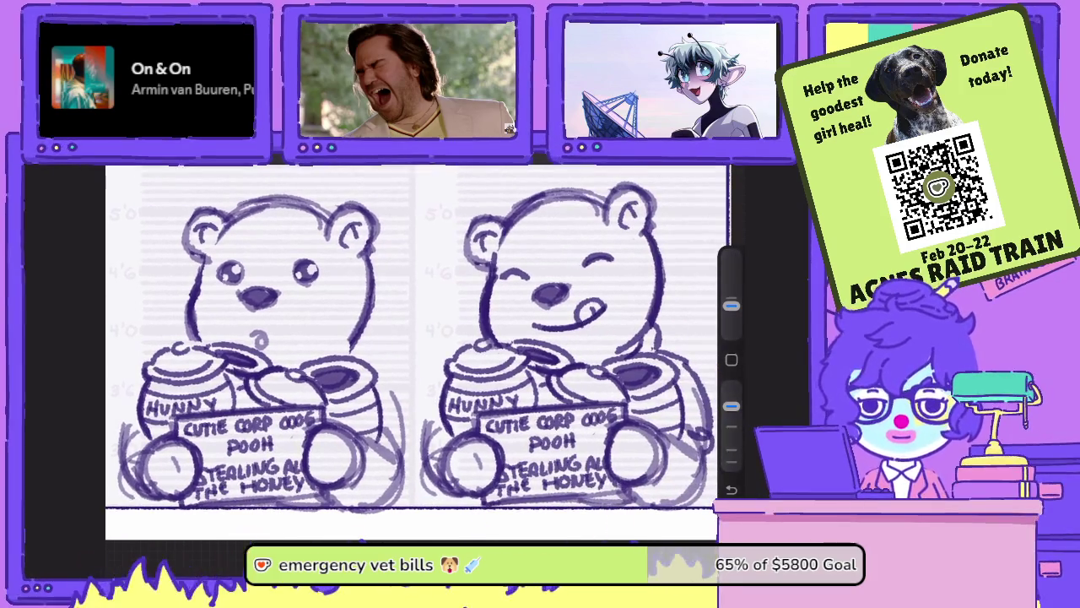
pyautogui.scroll(1, 413, 346)
# - Swap the Pooh mugshot sketch for the Layer 20 sketch
pyautogui.press('l')
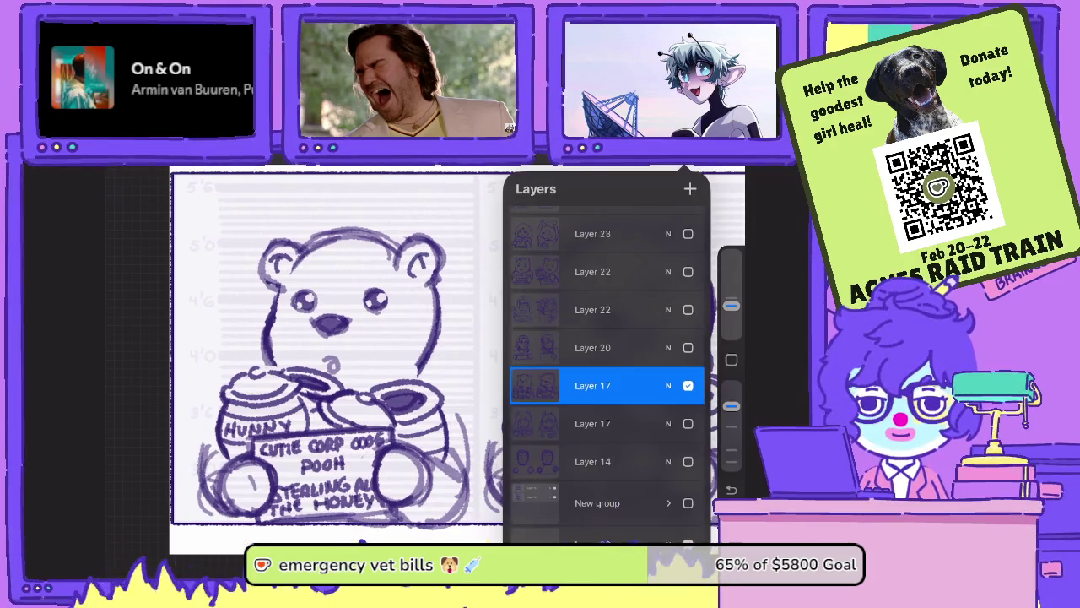
pyautogui.click(688, 385)
pyautogui.click(688, 347)
pyautogui.scroll(-2, 414, 346)
pyautogui.scroll(2, 413, 346)
pyautogui.scroll(-2, 413, 346)
pyautogui.scroll(2, 414, 346)
pyautogui.scroll(-1, 405, 346)
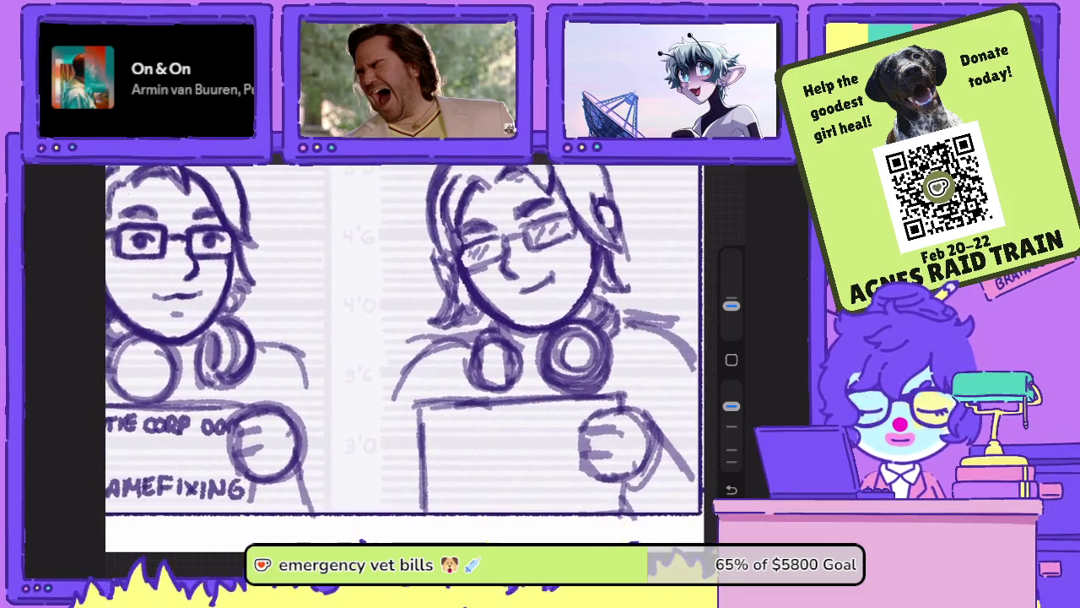
# - Hide the lower Layer 22 sketch and show the bunbear mugshot sketch
pyautogui.press('l')
pyautogui.scroll(-2, 405, 346)
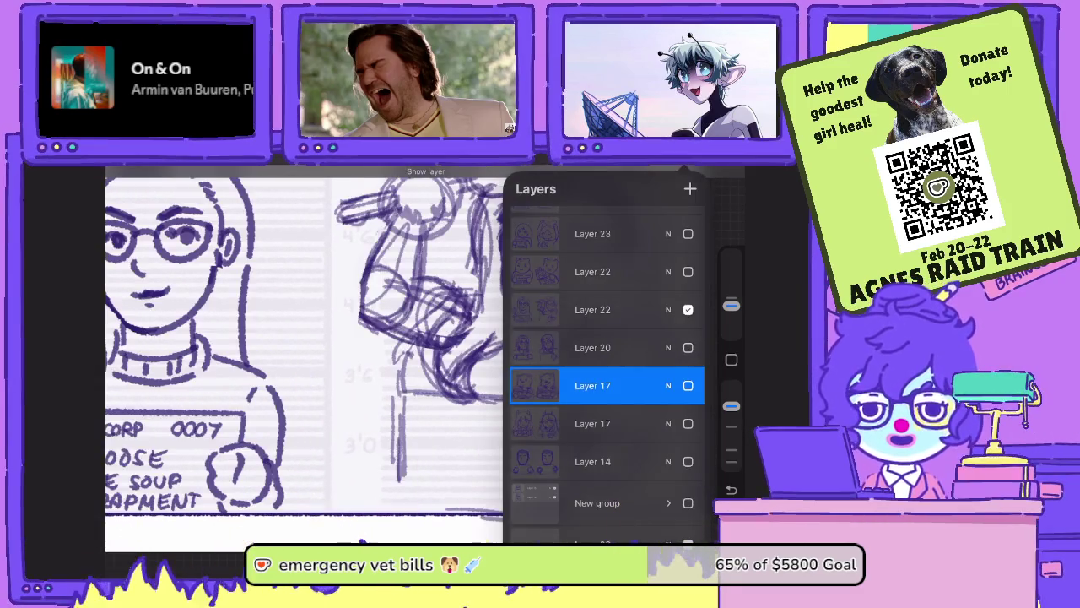
pyautogui.press('l')
pyautogui.scroll(-1, 445, 321)
pyautogui.scroll(2, 446, 320)
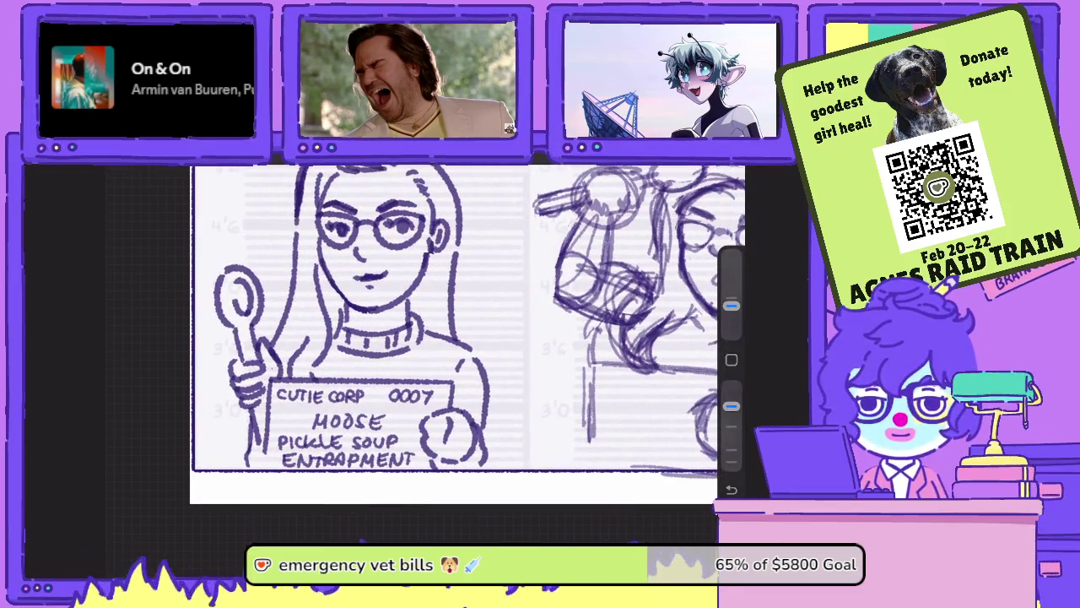
pyautogui.press('l')
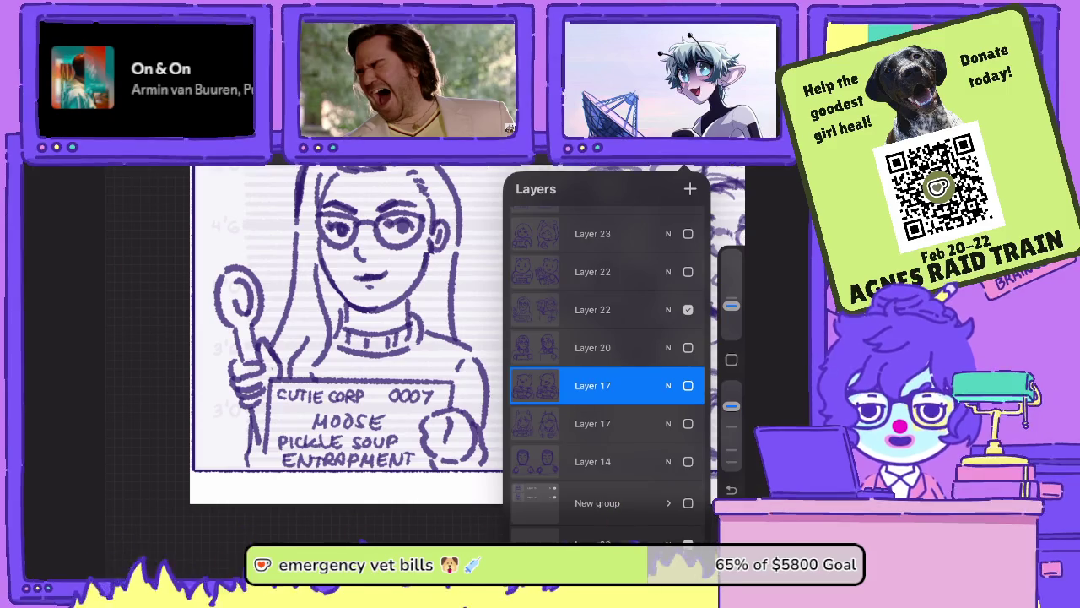
pyautogui.click(688, 309)
pyautogui.click(687, 271)
pyautogui.press('l')
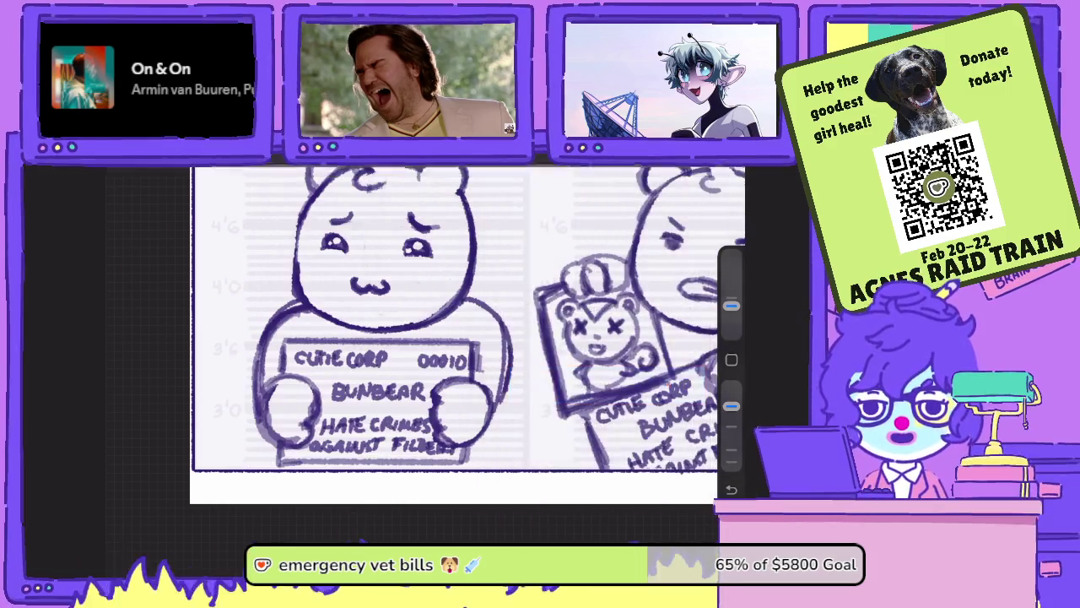
pyautogui.scroll(-2, 469, 337)
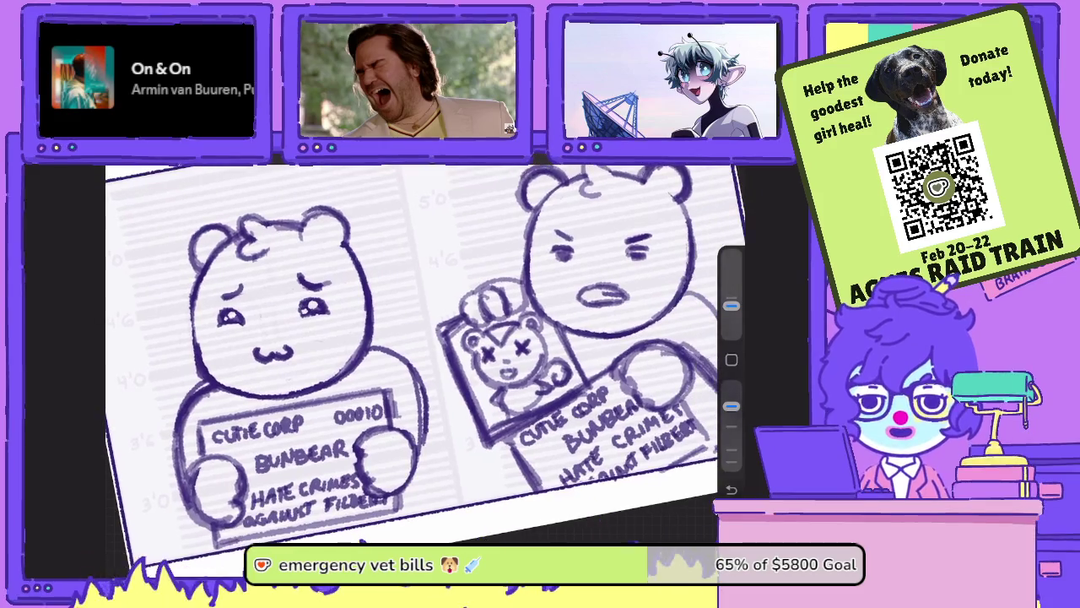
pyautogui.scroll(2, 421, 354)
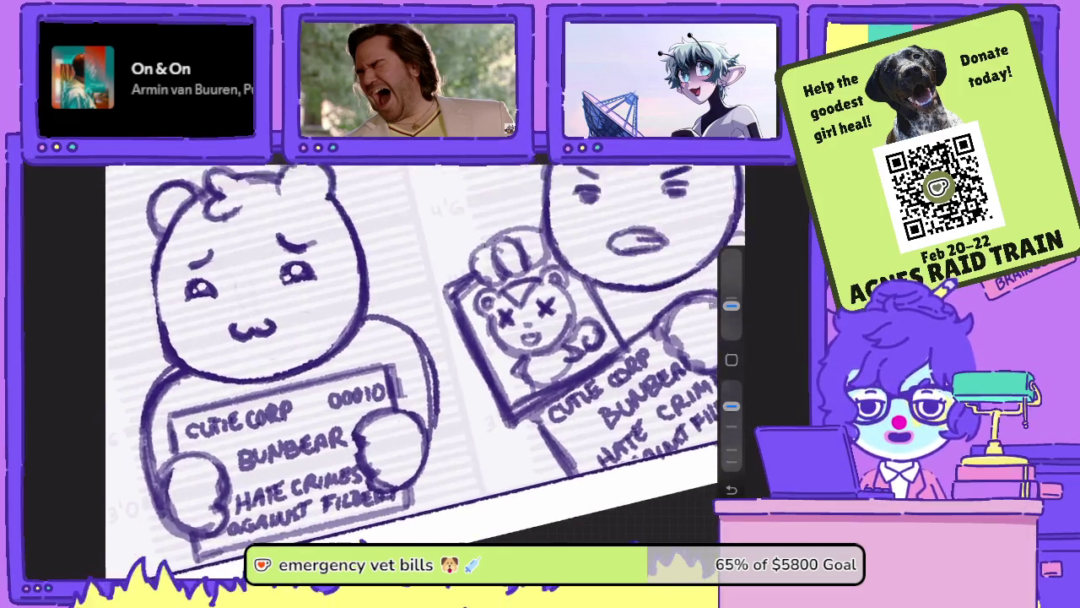
pyautogui.scroll(2, 422, 354)
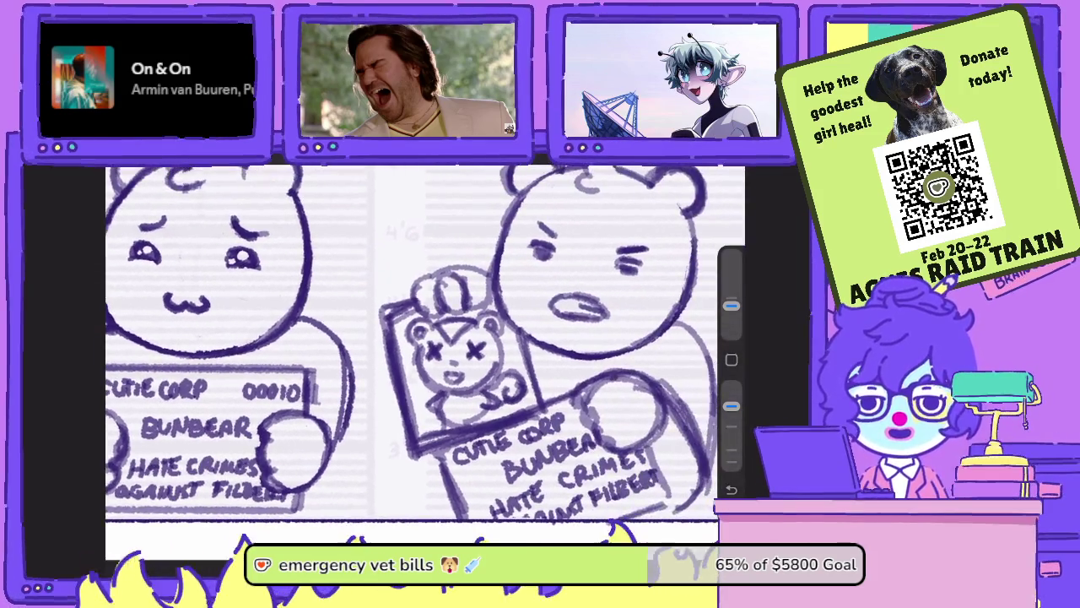
# - Centre the bunbear mugshot, then switch to and frame the two girl mugshot sketches
pyautogui.moveTo(608, 253); pyautogui.dragTo(363, 388)
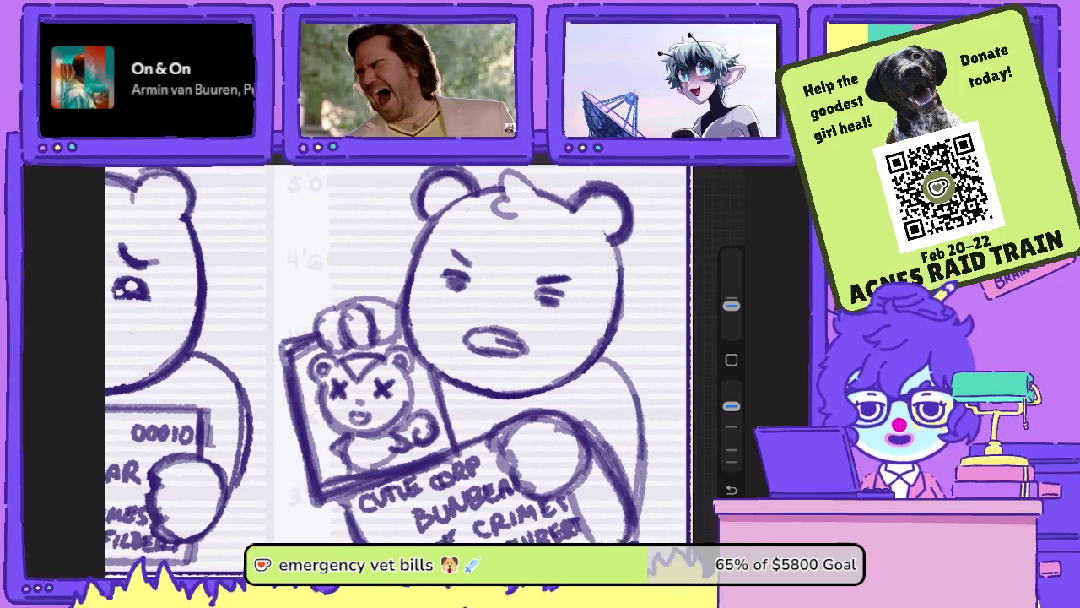
pyautogui.click(694, 169)
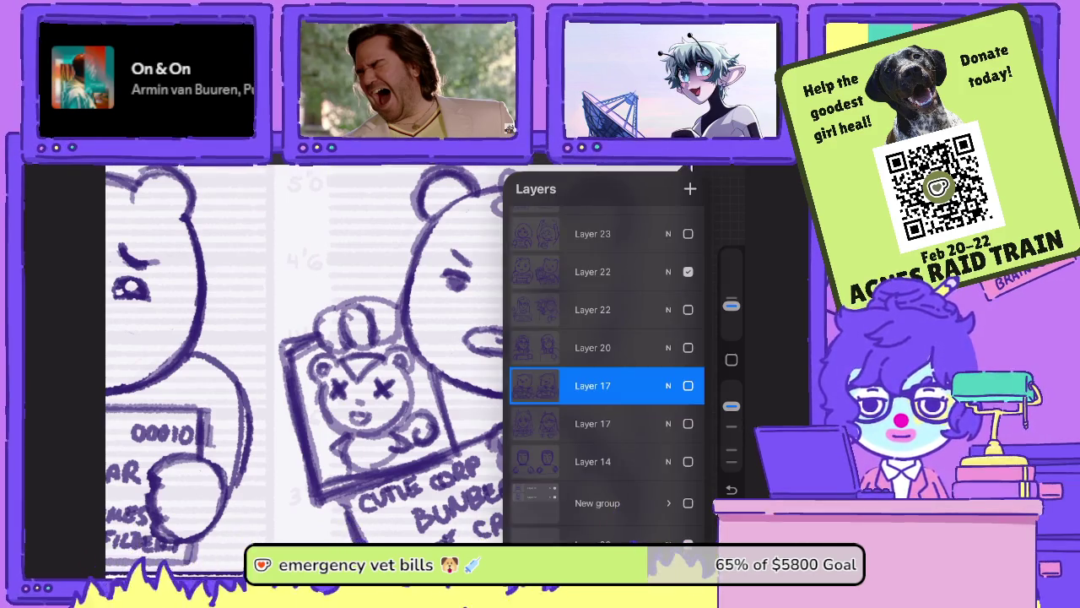
pyautogui.click(693, 169)
pyautogui.click(694, 169)
pyautogui.scroll(3, 605, 380)
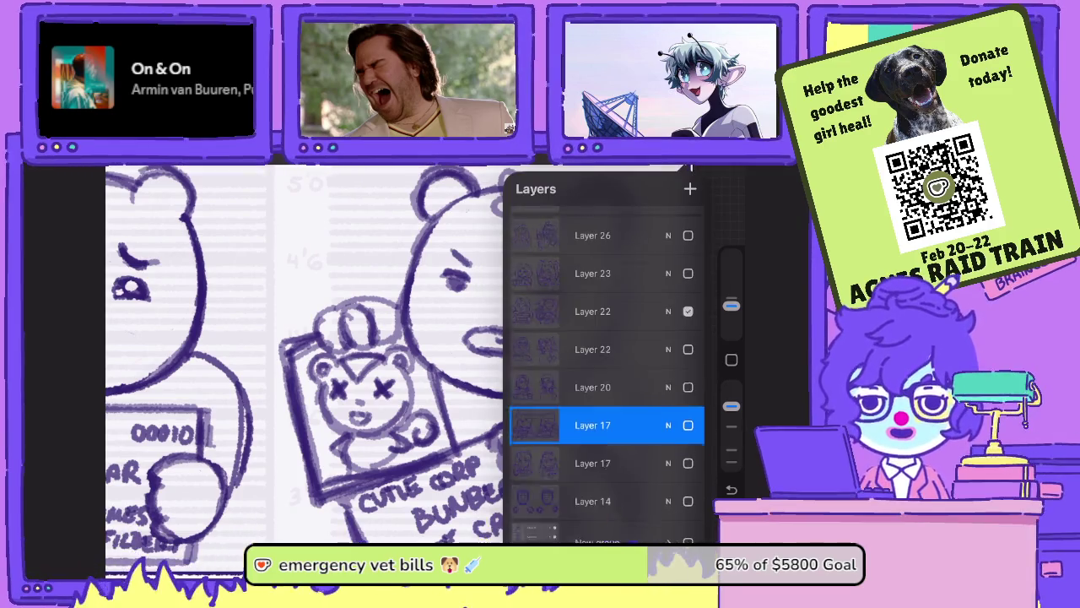
pyautogui.click(694, 169)
pyautogui.moveTo(363, 380)
pyautogui.mouseDown()
pyautogui.moveTo(371, 354)
pyautogui.moveTo(320, 354)
pyautogui.moveTo(388, 338)
pyautogui.moveTo(396, 346)
pyautogui.mouseUp()
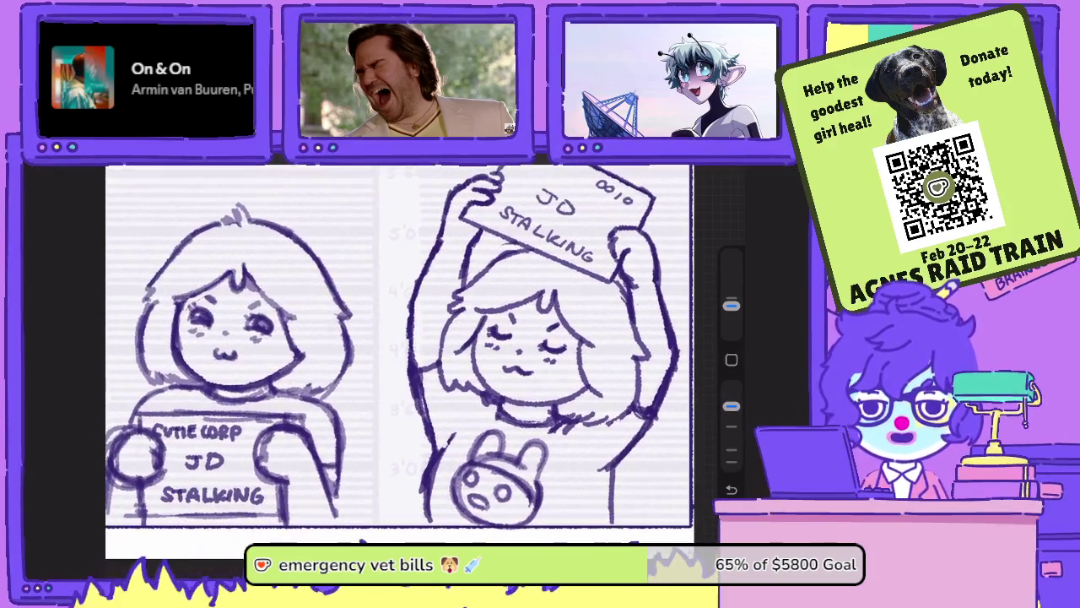
# - Select Layer 37 with the blank folder and hide Layer 23's character sketch
pyautogui.click(694, 168)
pyautogui.scroll(5, 604, 354)
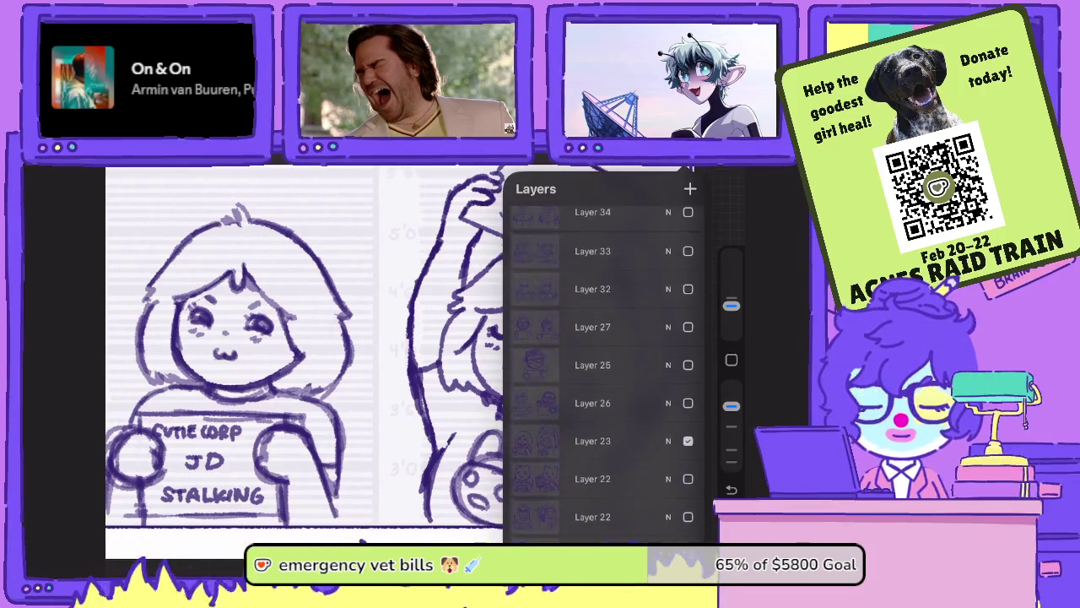
pyautogui.scroll(-10, 604, 363)
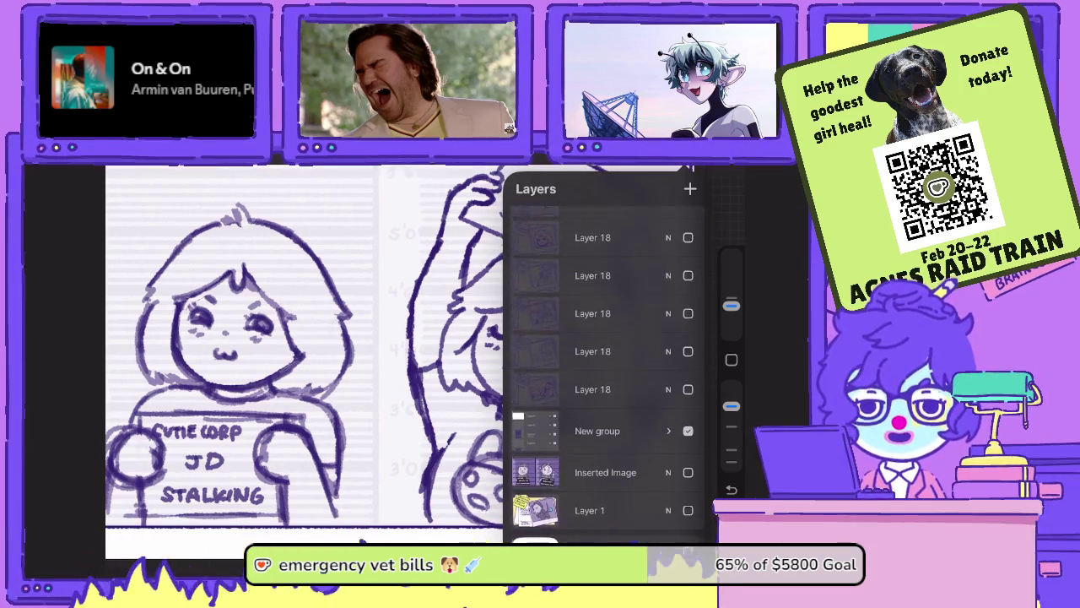
pyautogui.scroll(5, 604, 363)
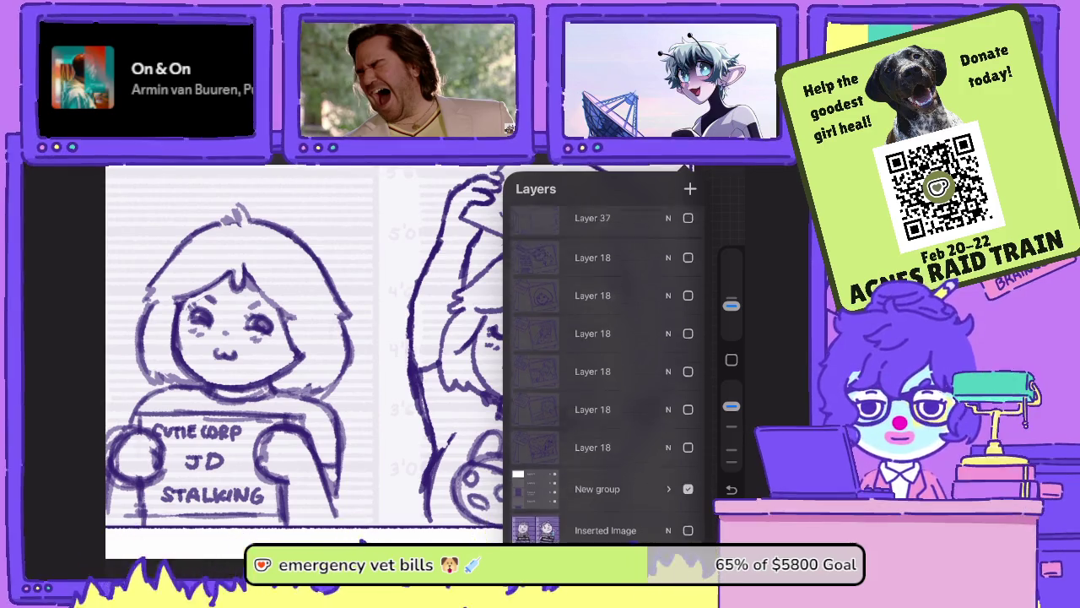
pyautogui.click(592, 340)
pyautogui.scroll(2, 603, 363)
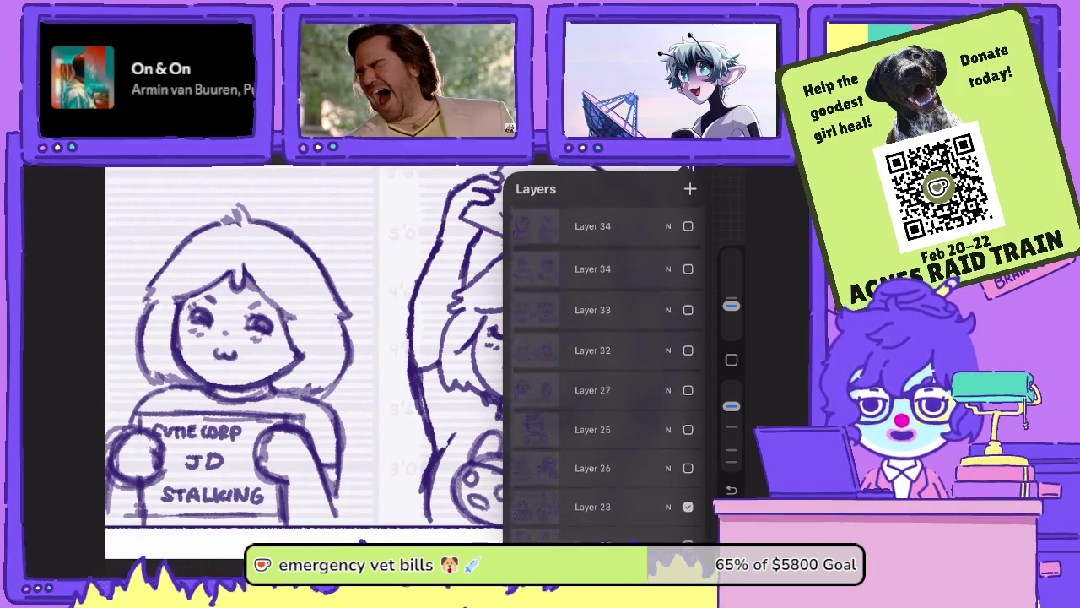
pyautogui.scroll(3, 603, 362)
pyautogui.scroll(2, 603, 362)
pyautogui.scroll(-3, 603, 363)
pyautogui.click(687, 476)
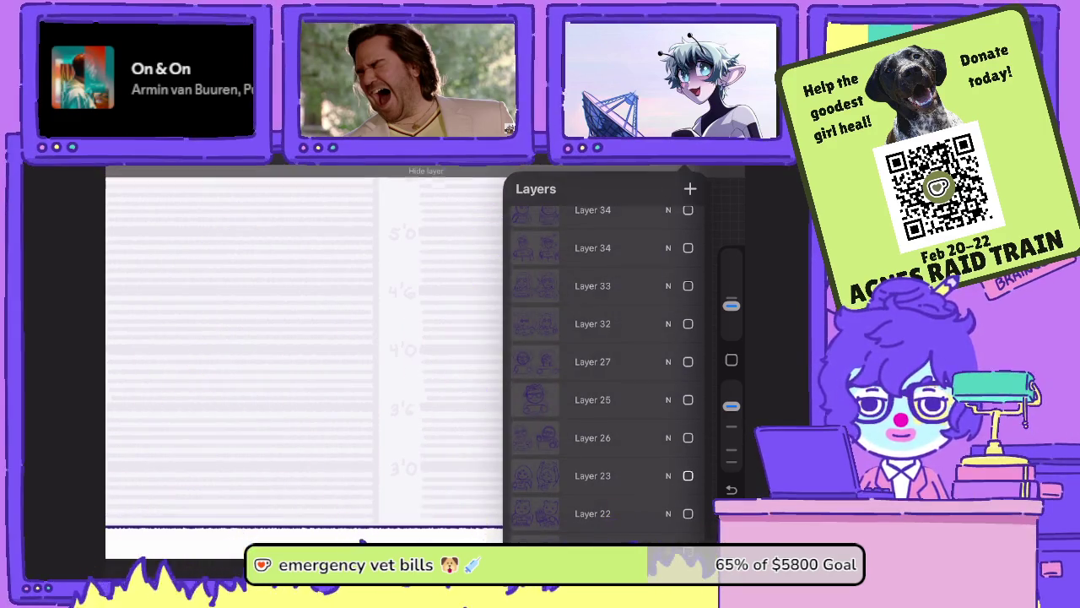
# - Hide the New group of older drawings
pyautogui.scroll(3, 603, 363)
pyautogui.scroll(3, 603, 363)
pyautogui.scroll(-3, 603, 363)
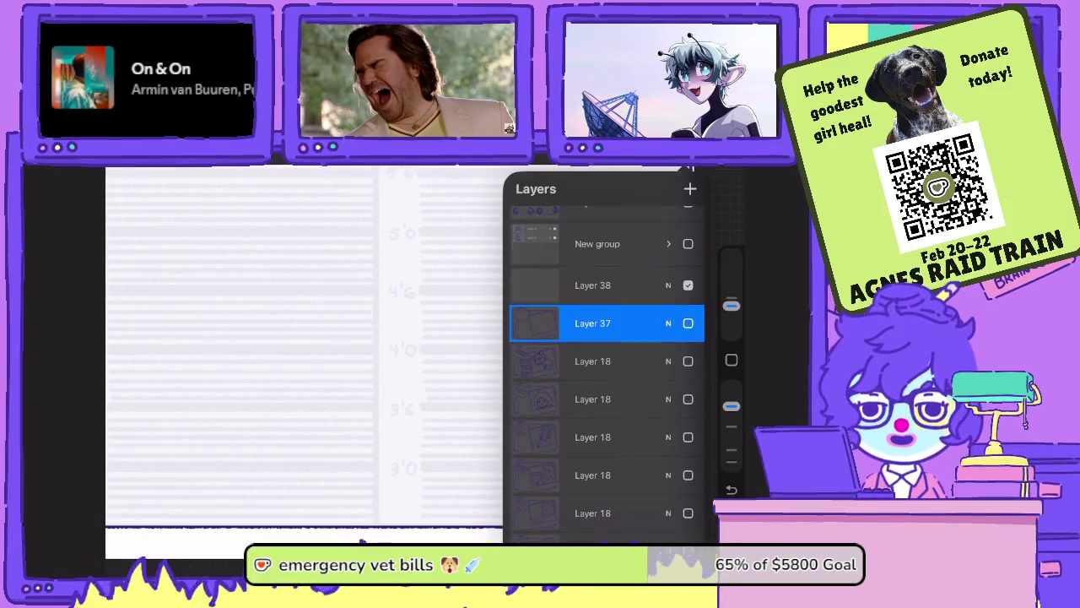
pyautogui.scroll(-5, 604, 363)
pyautogui.click(688, 434)
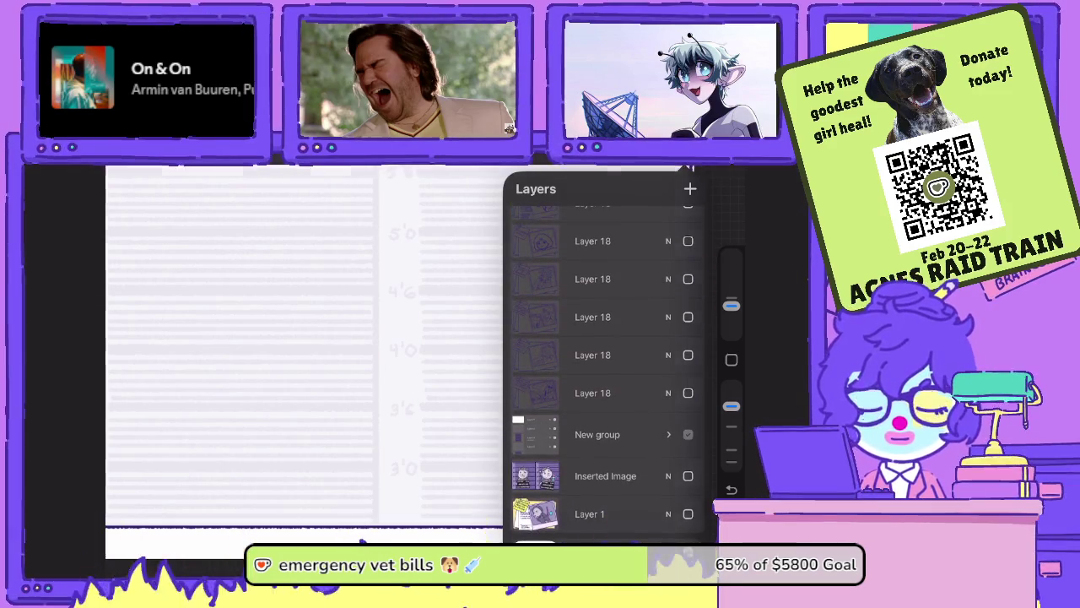
pyautogui.scroll(5, 604, 363)
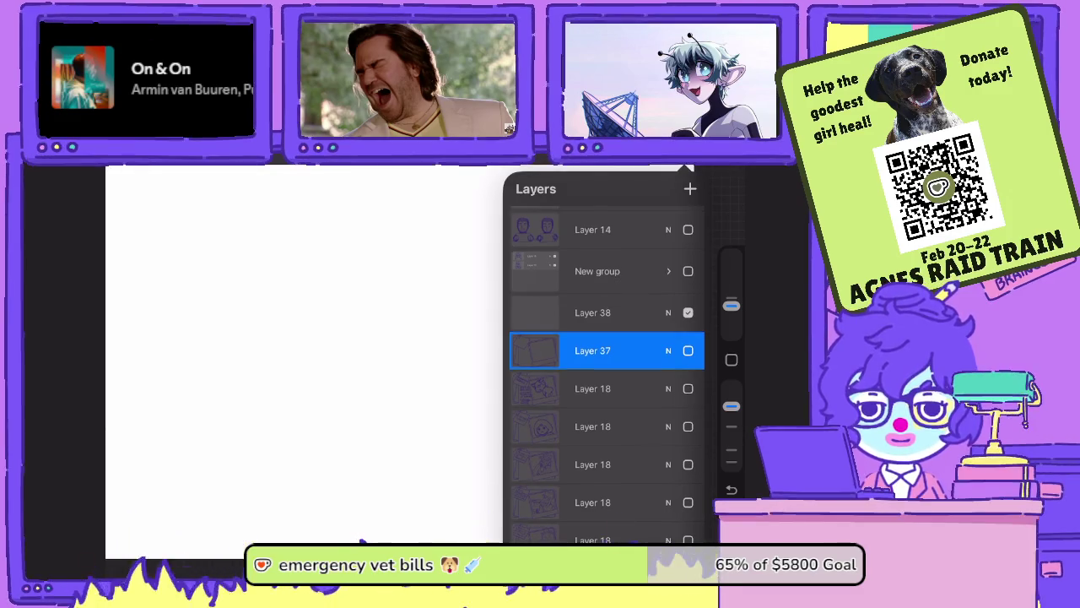
# - Select and hide the empty Layer 38, then show a Layer 18 folder drawing
pyautogui.click(591, 313)
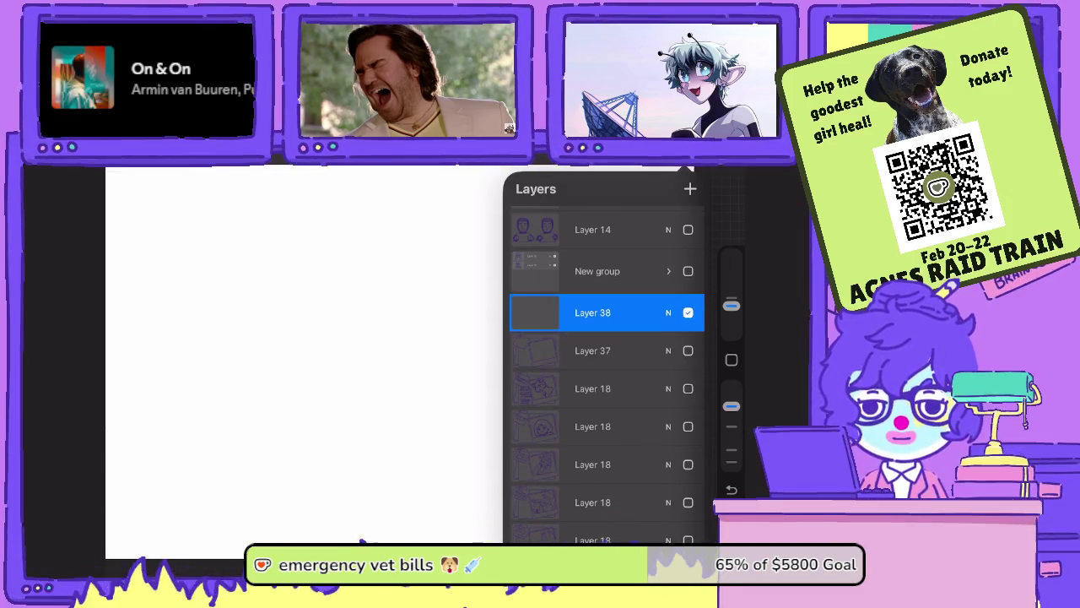
pyautogui.click(687, 350)
pyautogui.click(687, 351)
pyautogui.click(687, 313)
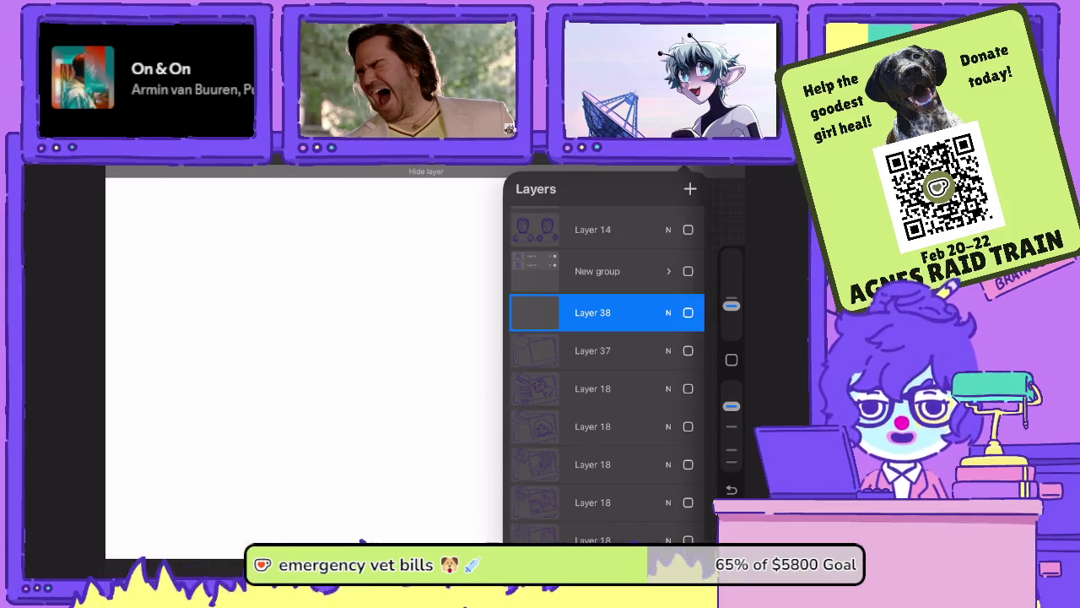
pyautogui.click(688, 426)
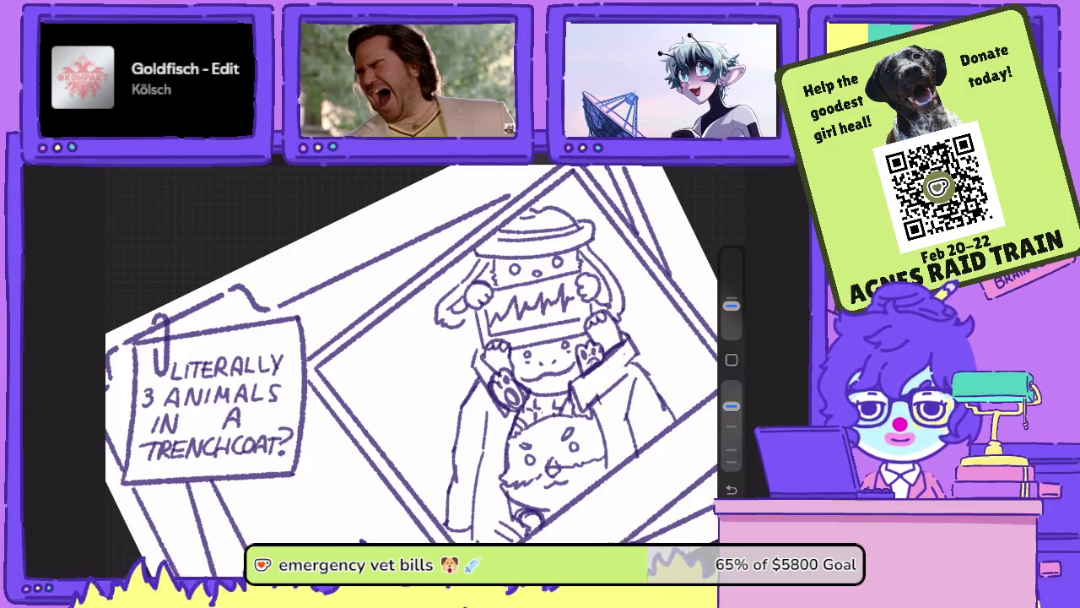
# - Hide the lower Layer 18 folder drawing and show the watercooler folder drawing
pyautogui.press('l')
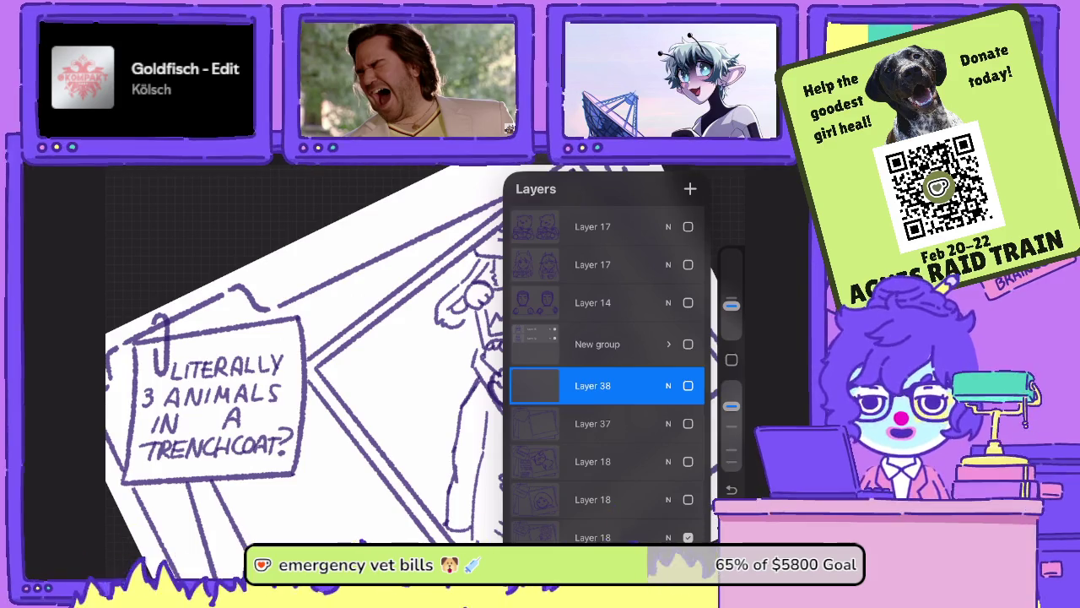
pyautogui.click(599, 499)
pyautogui.scroll(-2, 607, 380)
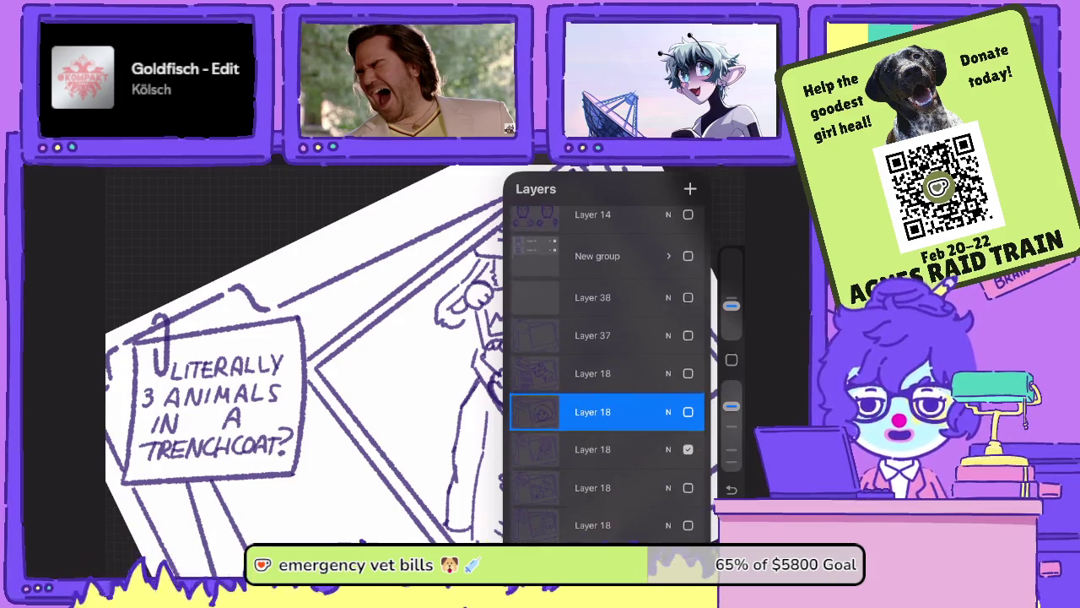
pyautogui.click(688, 449)
pyautogui.click(688, 488)
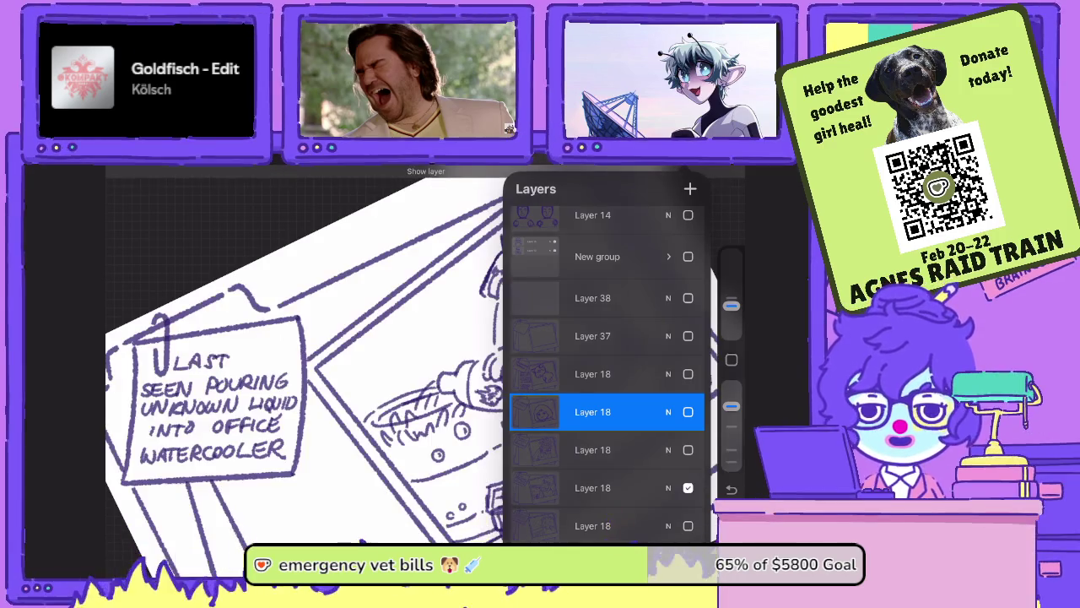
pyautogui.press('l')
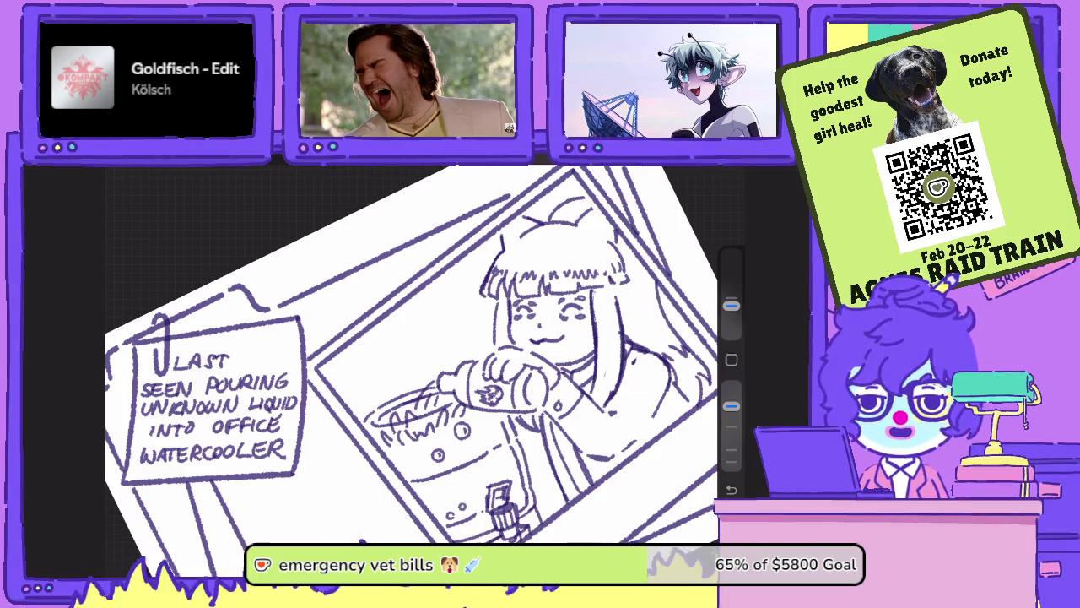
# - Swap the watercooler drawing for the printer folder drawing and tilt the view to inspect it
pyautogui.click(702, 169)
pyautogui.scroll(-1, 606, 380)
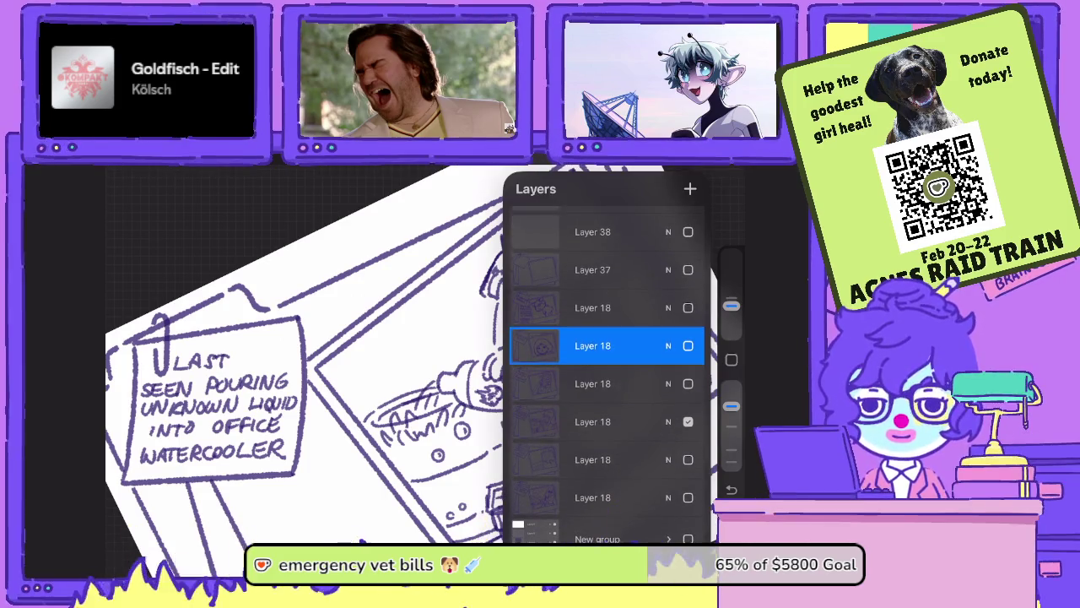
pyautogui.click(688, 421)
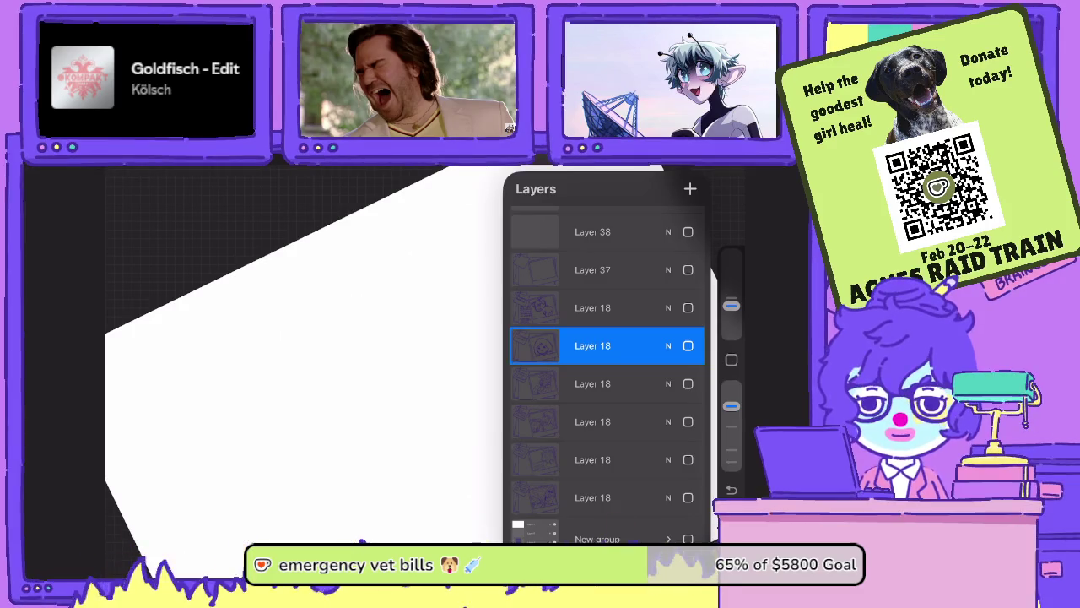
pyautogui.click(688, 346)
pyautogui.click(702, 169)
pyautogui.moveTo(422, 337); pyautogui.dragTo(456, 321)
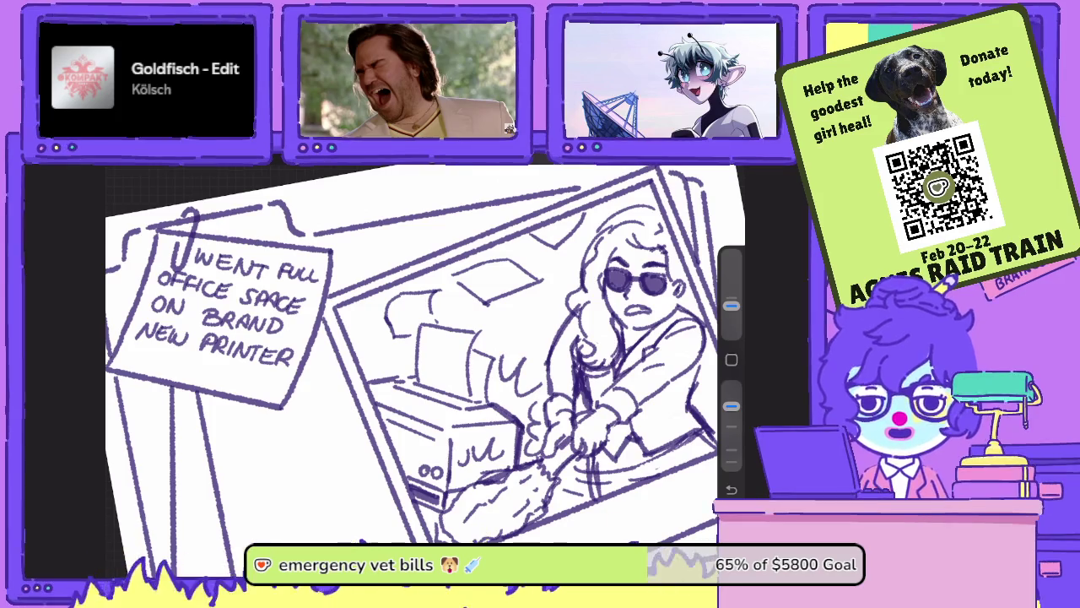
pyautogui.moveTo(413, 355); pyautogui.dragTo(439, 380)
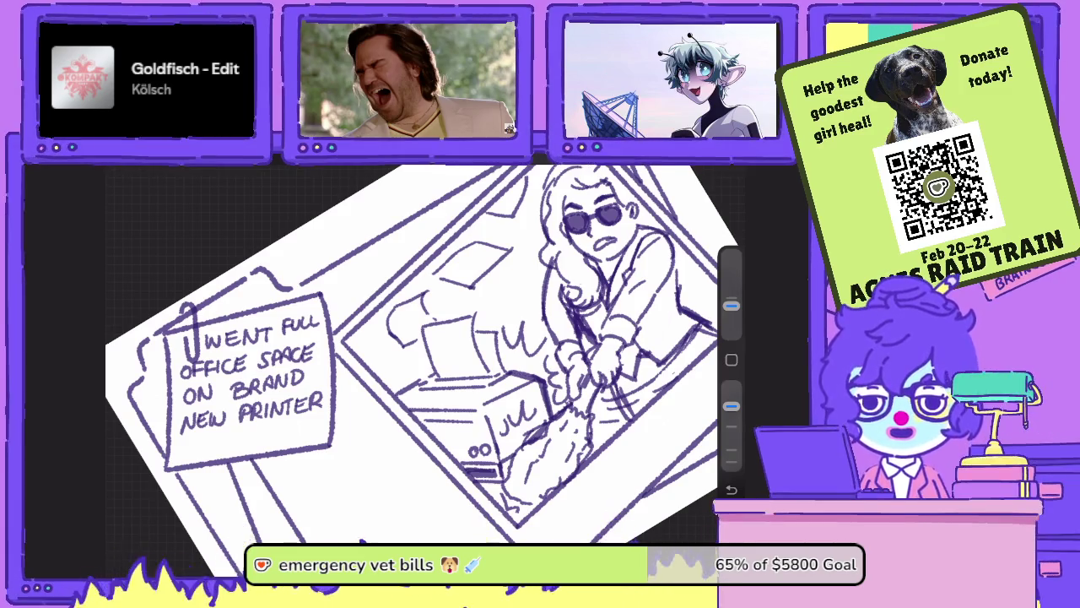
pyautogui.scroll(-3, 414, 363)
pyautogui.scroll(3, 414, 380)
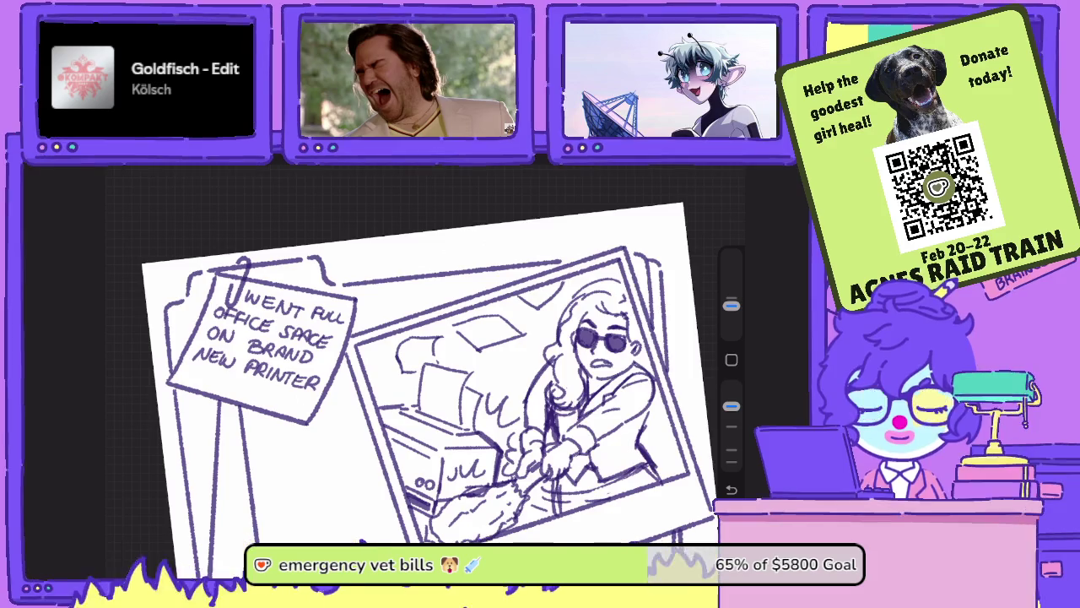
# - Hide the printer drawing, show the blank folder template and select the empty Layer 38
pyautogui.press('l')
pyautogui.click(687, 537)
pyautogui.scroll(2, 606, 380)
pyautogui.click(688, 375)
pyautogui.click(592, 338)
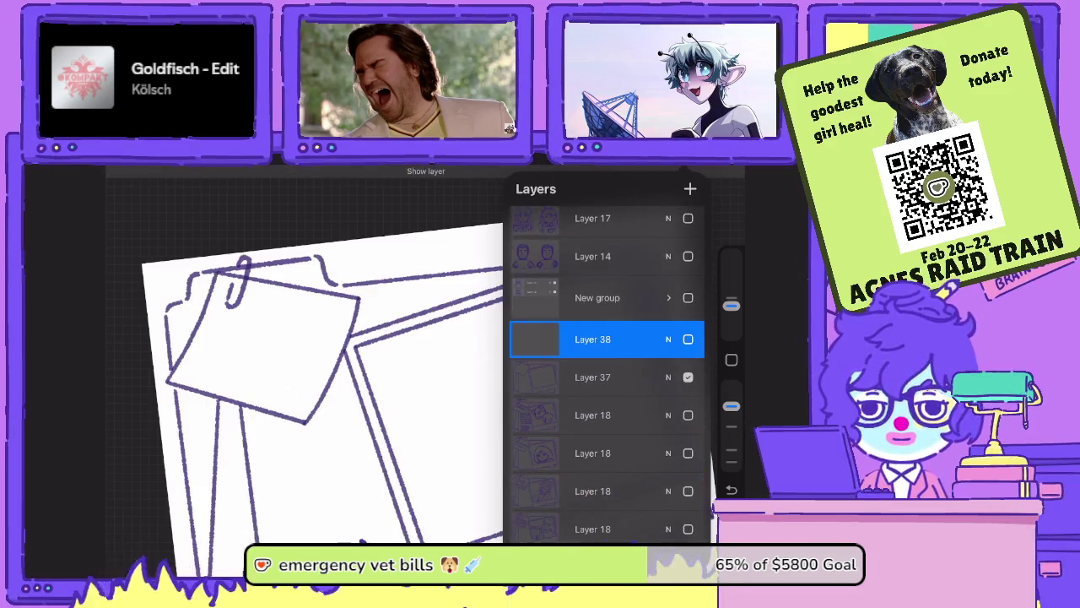
# - Make the empty Layer 38 visible over the blank folder
pyautogui.click(422, 380)
pyautogui.press('l')
pyautogui.click(688, 385)
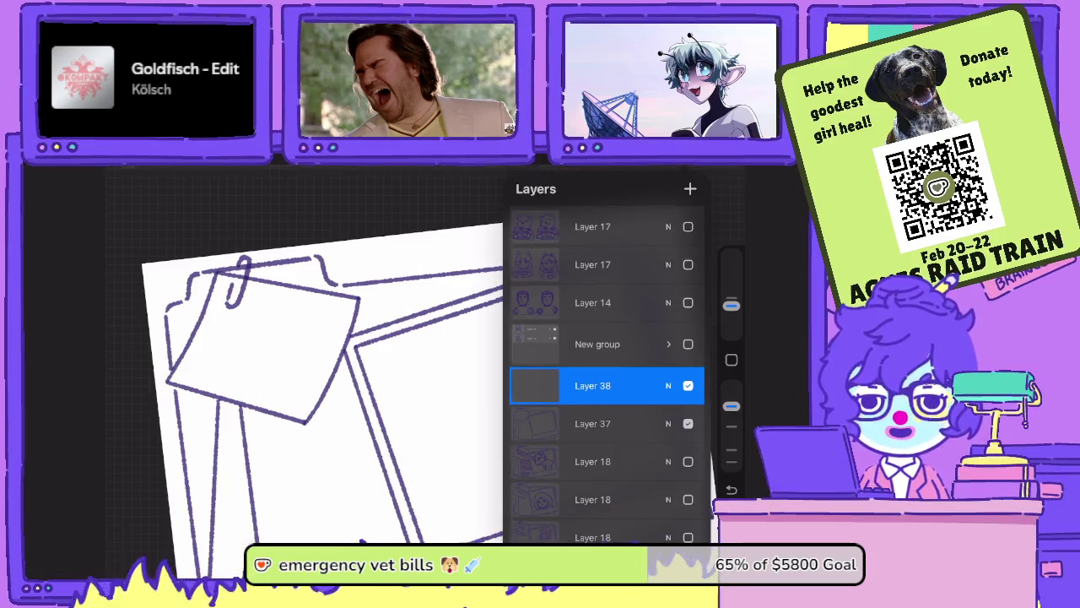
pyautogui.click(422, 379)
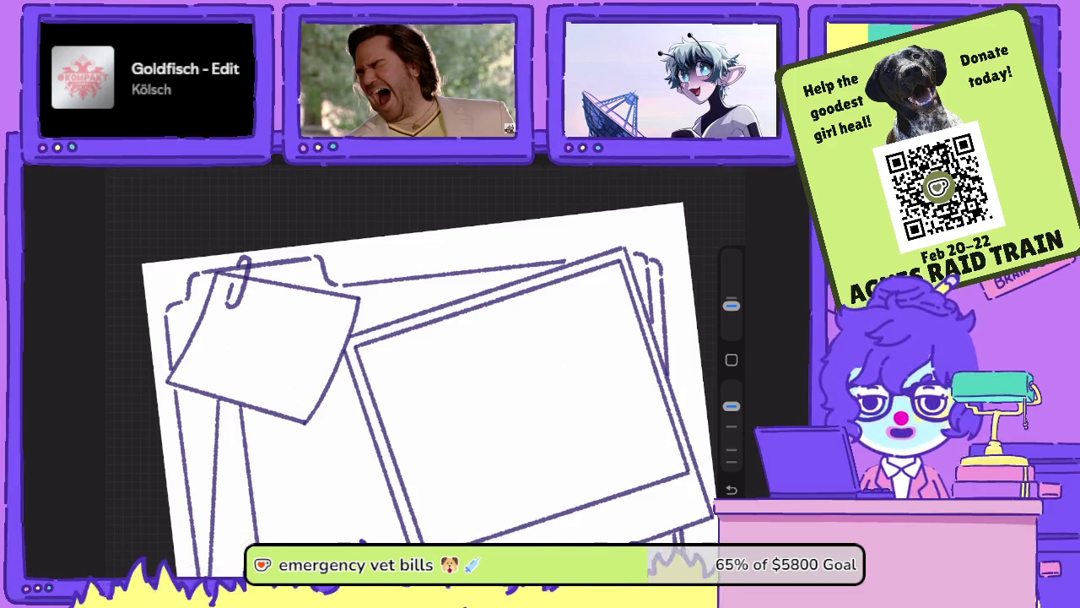
# - Straighten and fit the page to screen, then try a test curve inside the photo frame
pyautogui.hotkey('ctrl', '0')
pyautogui.scroll(2, 405, 363)
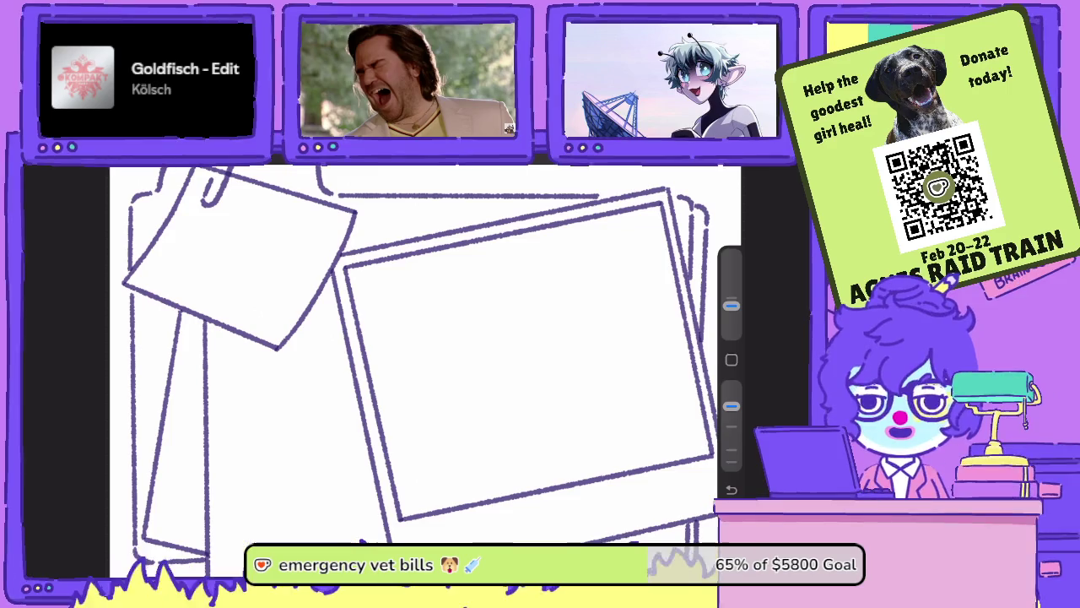
pyautogui.scroll(-2, 405, 354)
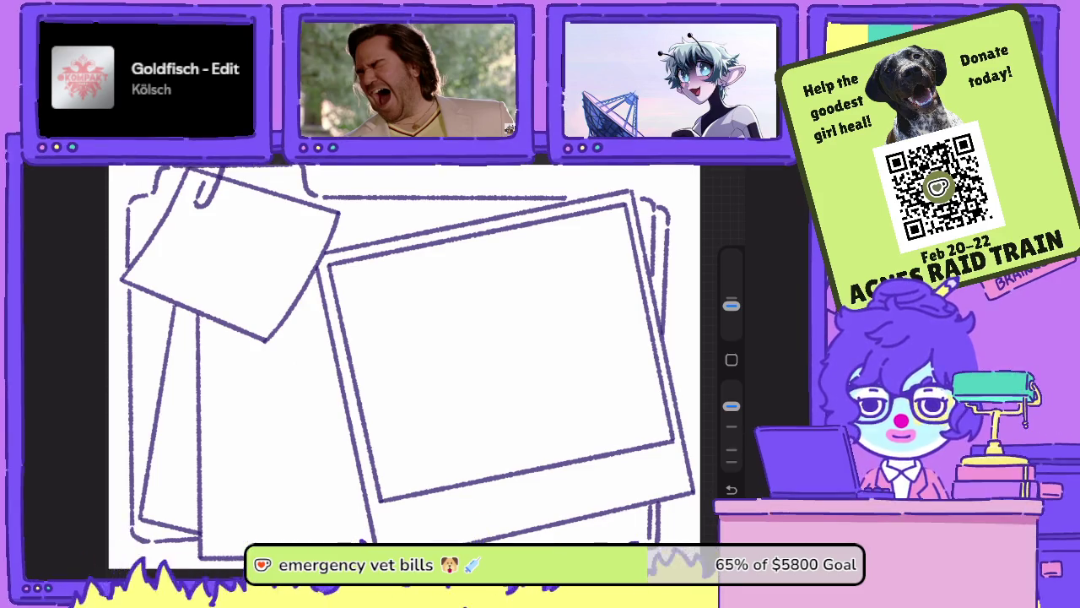
pyautogui.moveTo(403, 283); pyautogui.dragTo(450, 353)
# - Sketch a head circle in the front photo frame with globe-like curved guide lines, retracing its outline
pyautogui.hotkey('ctrl', 'z')
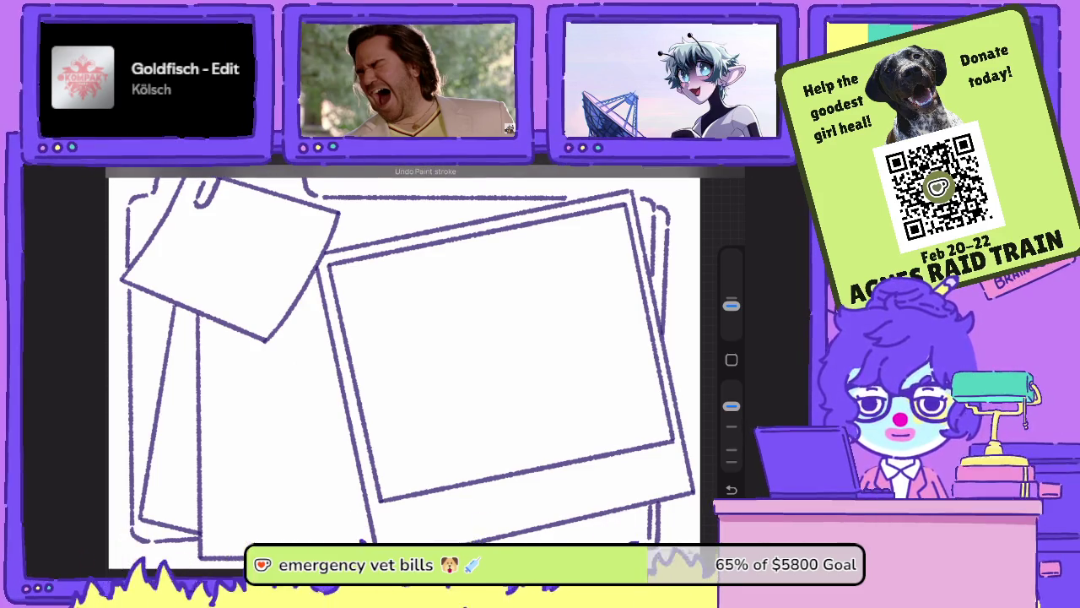
pyautogui.moveTo(732, 406); pyautogui.dragTo(731, 426)
pyautogui.moveTo(394, 296)
pyautogui.mouseDown()
pyautogui.moveTo(469, 289)
pyautogui.moveTo(395, 278)
pyautogui.moveTo(390, 359)
pyautogui.mouseUp()
pyautogui.moveTo(439, 263); pyautogui.dragTo(429, 349)
pyautogui.moveTo(461, 297)
pyautogui.mouseDown()
pyautogui.moveTo(393, 319)
pyautogui.moveTo(468, 290)
pyautogui.mouseUp()
pyautogui.moveTo(390, 310)
pyautogui.mouseDown()
pyautogui.moveTo(466, 299)
pyautogui.moveTo(478, 336)
pyautogui.moveTo(461, 334)
pyautogui.mouseUp()
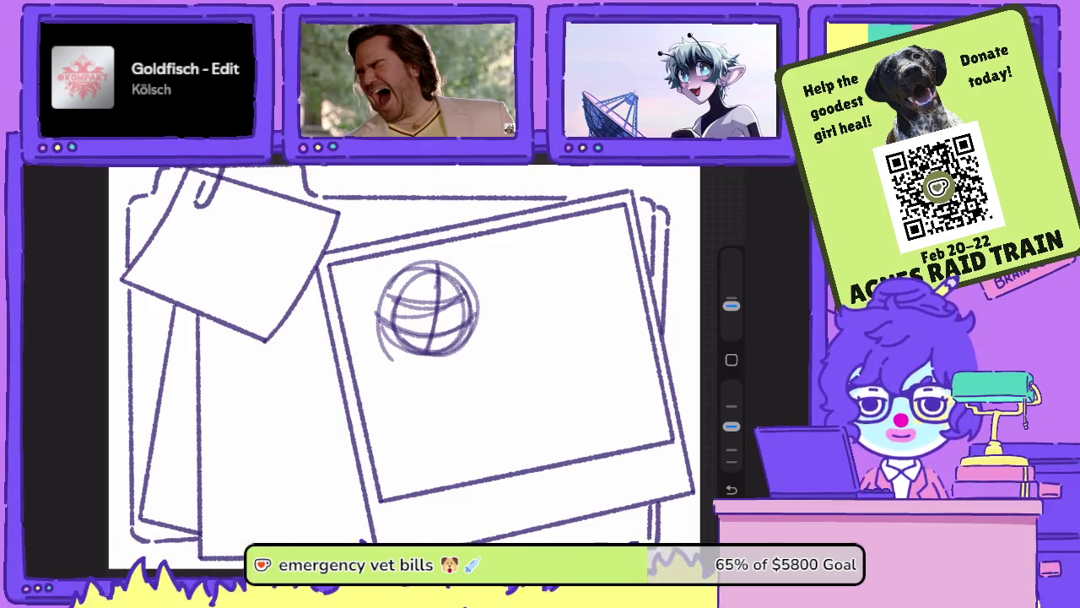
pyautogui.moveTo(424, 260); pyautogui.dragTo(389, 346)
pyautogui.moveTo(387, 291); pyautogui.dragTo(466, 356)
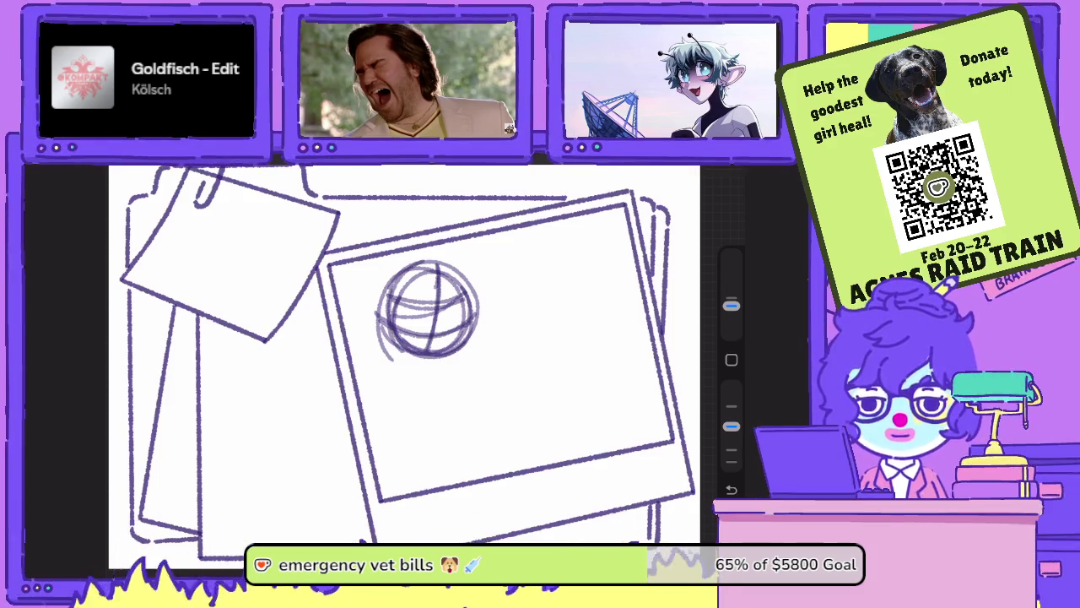
pyautogui.moveTo(390, 327); pyautogui.dragTo(469, 358)
pyautogui.moveTo(425, 258)
pyautogui.mouseDown()
pyautogui.moveTo(472, 328)
pyautogui.moveTo(447, 356)
pyautogui.mouseUp()
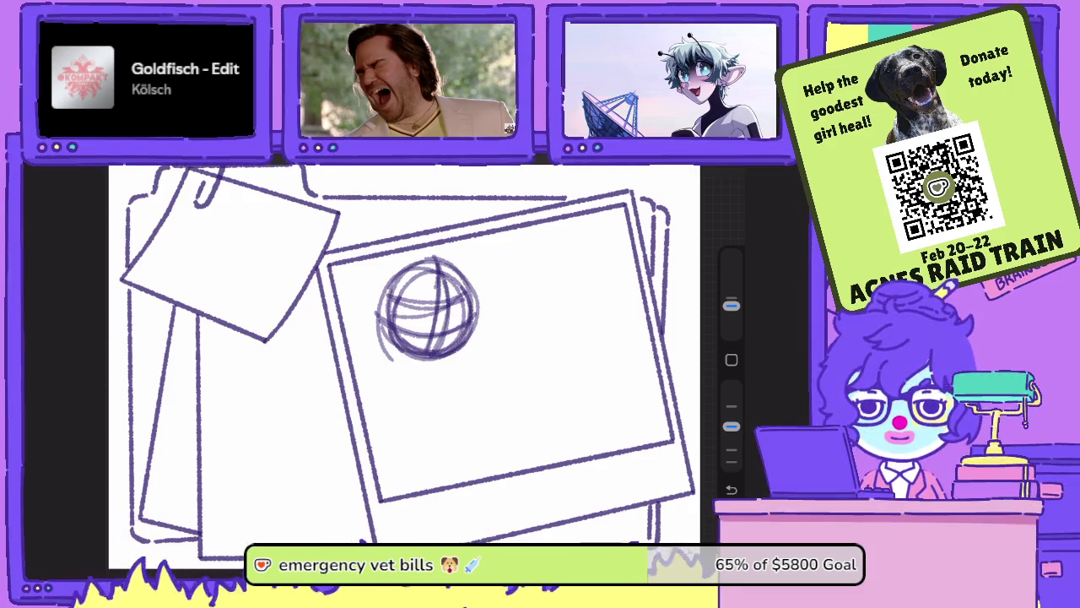
pyautogui.moveTo(731, 426); pyautogui.dragTo(731, 386)
pyautogui.moveTo(435, 272)
pyautogui.mouseDown()
pyautogui.moveTo(436, 331)
pyautogui.moveTo(441, 314)
pyautogui.moveTo(429, 347)
pyautogui.moveTo(438, 338)
pyautogui.mouseUp()
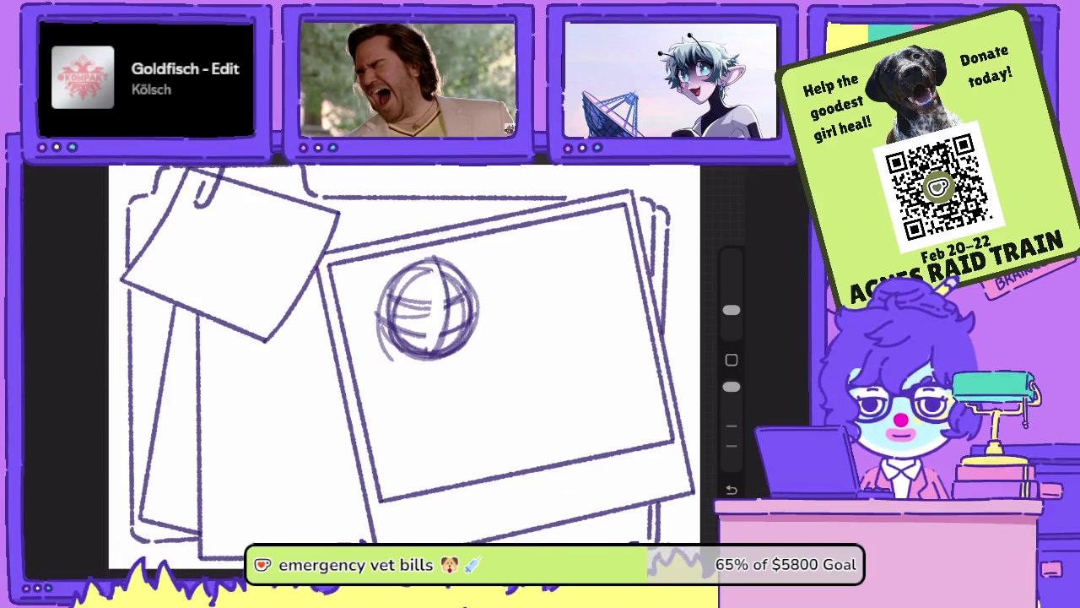
# - With the brush, add horizontal strokes and darken the right and lower edges of the head circle
pyautogui.press('b')
pyautogui.moveTo(393, 296)
pyautogui.mouseDown()
pyautogui.moveTo(476, 296)
pyautogui.moveTo(462, 331)
pyautogui.moveTo(482, 311)
pyautogui.moveTo(447, 295)
pyautogui.moveTo(462, 346)
pyautogui.mouseUp()
pyautogui.moveTo(452, 261); pyautogui.dragTo(469, 294)
pyautogui.moveTo(413, 258); pyautogui.dragTo(464, 348)
pyautogui.moveTo(473, 292); pyautogui.dragTo(447, 358)
pyautogui.moveTo(395, 335)
pyautogui.mouseDown()
pyautogui.moveTo(434, 362)
pyautogui.moveTo(454, 355)
pyautogui.mouseUp()
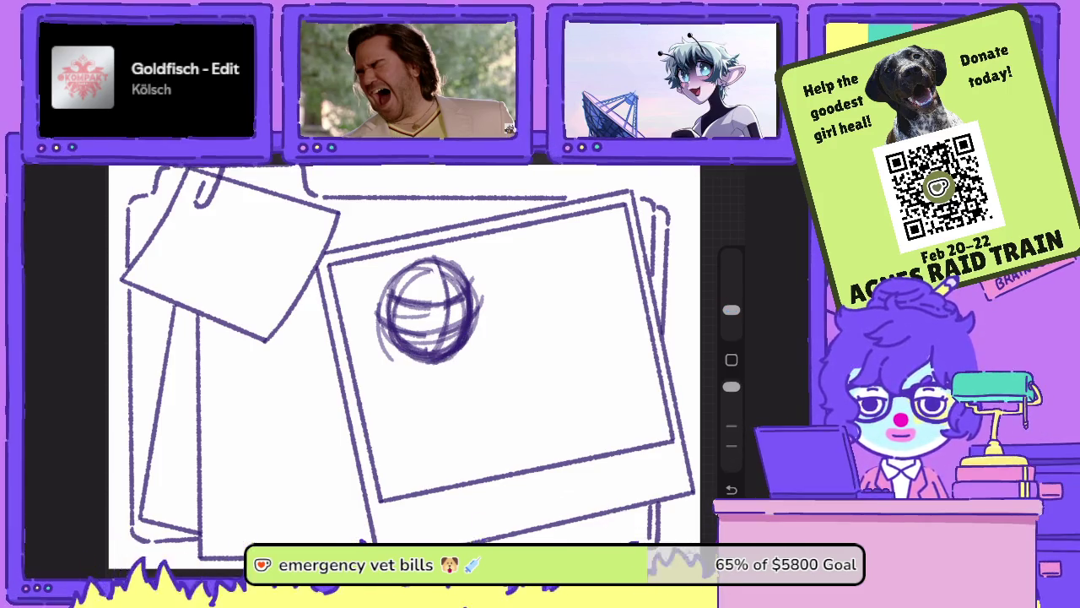
# - Erase the leftover inner strokes inside the head circle
pyautogui.moveTo(458, 295); pyautogui.dragTo(459, 341)
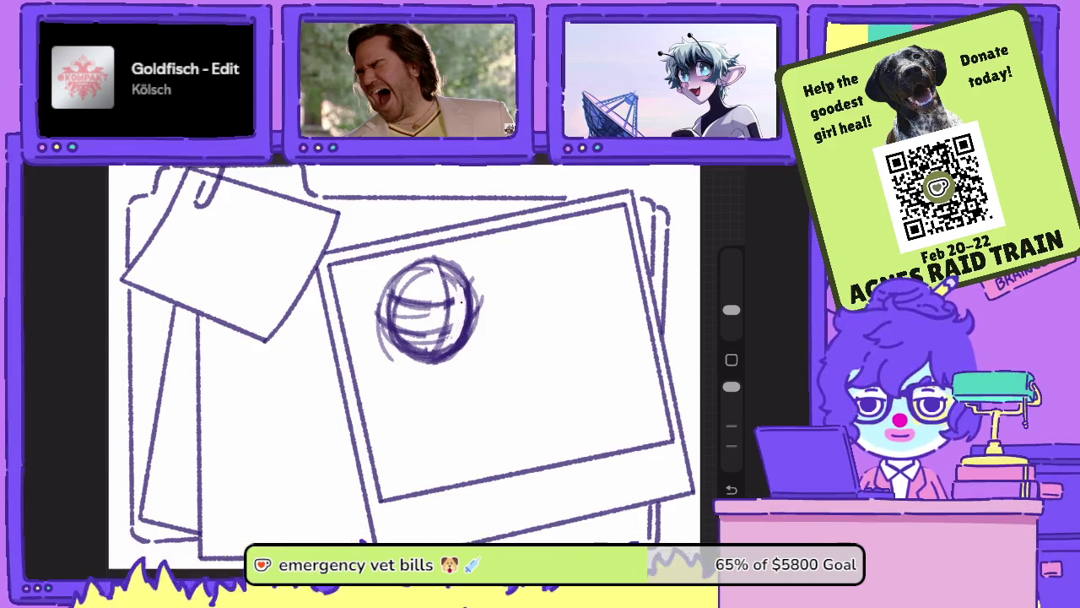
pyautogui.moveTo(447, 300)
pyautogui.mouseDown()
pyautogui.moveTo(445, 351)
pyautogui.moveTo(439, 344)
pyautogui.mouseUp()
pyautogui.moveTo(447, 274); pyautogui.dragTo(444, 306)
pyautogui.moveTo(430, 347)
pyautogui.mouseDown()
pyautogui.moveTo(435, 309)
pyautogui.moveTo(424, 344)
pyautogui.mouseUp()
pyautogui.moveTo(427, 300); pyautogui.dragTo(415, 334)
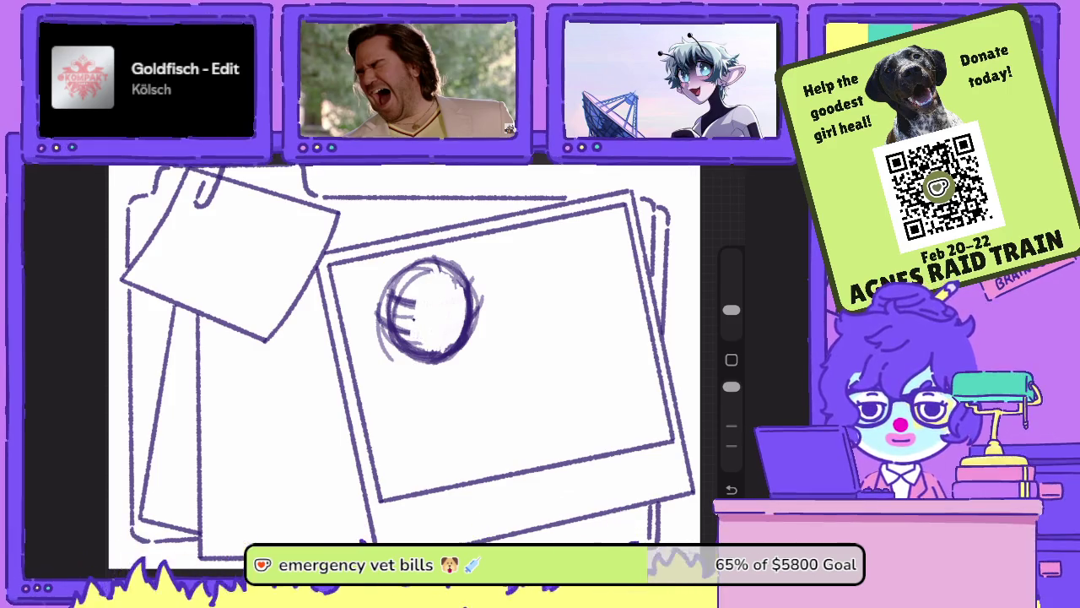
pyautogui.moveTo(405, 287); pyautogui.dragTo(407, 336)
pyautogui.moveTo(398, 291)
pyautogui.mouseDown()
pyautogui.moveTo(417, 346)
pyautogui.moveTo(398, 351)
pyautogui.moveTo(395, 325)
pyautogui.moveTo(437, 356)
pyautogui.moveTo(410, 342)
pyautogui.mouseUp()
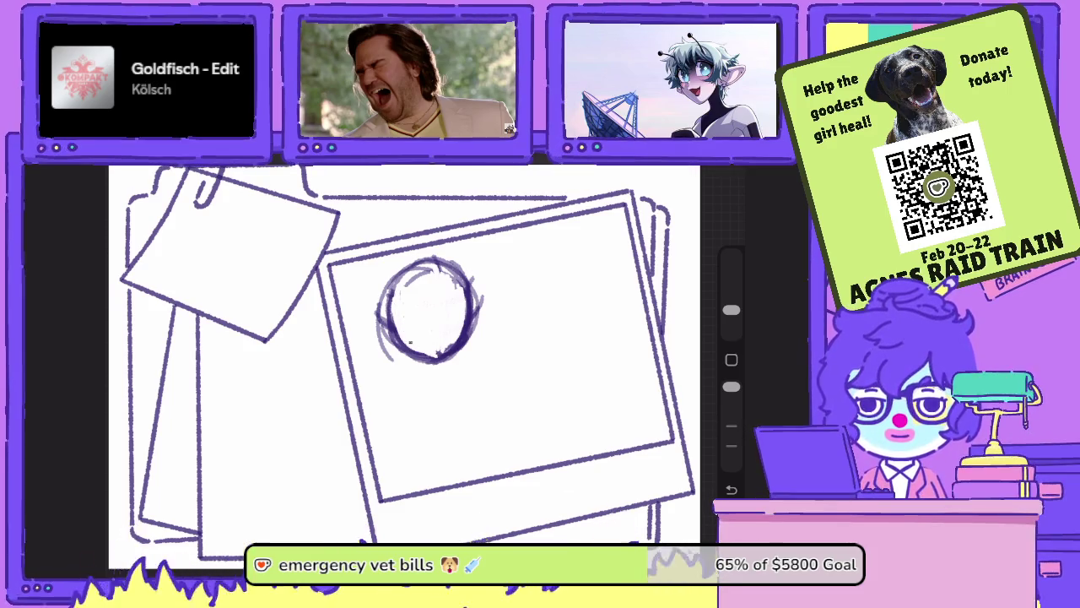
pyautogui.moveTo(437, 352)
pyautogui.mouseDown()
pyautogui.moveTo(456, 337)
pyautogui.moveTo(442, 334)
pyautogui.mouseUp()
# - Redraw clean crossing guide lines and a lower curved guide line on the head
pyautogui.press('b')
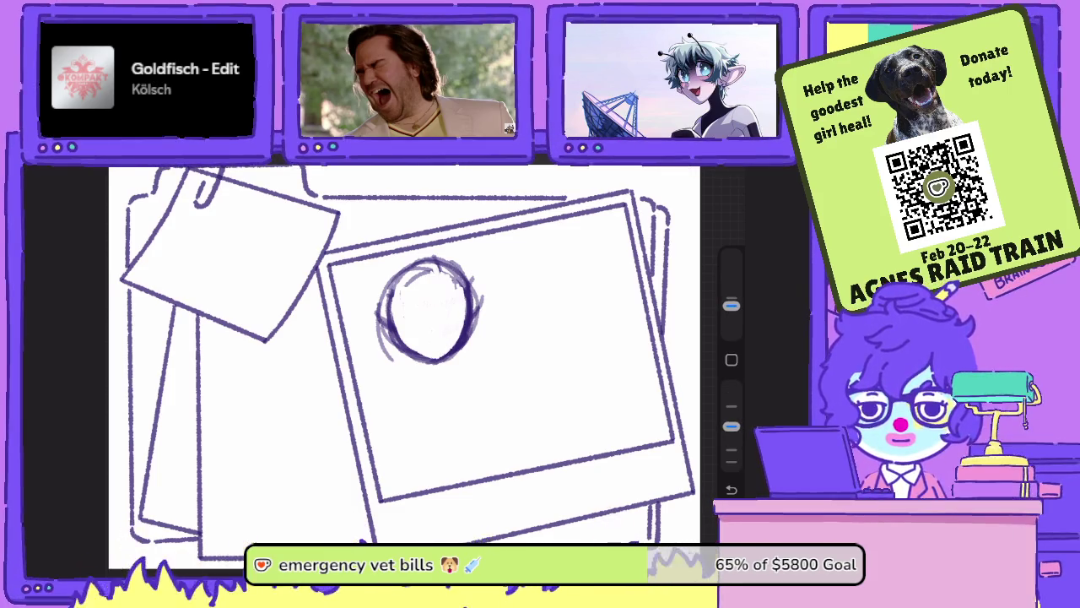
pyautogui.moveTo(439, 266); pyautogui.dragTo(444, 358)
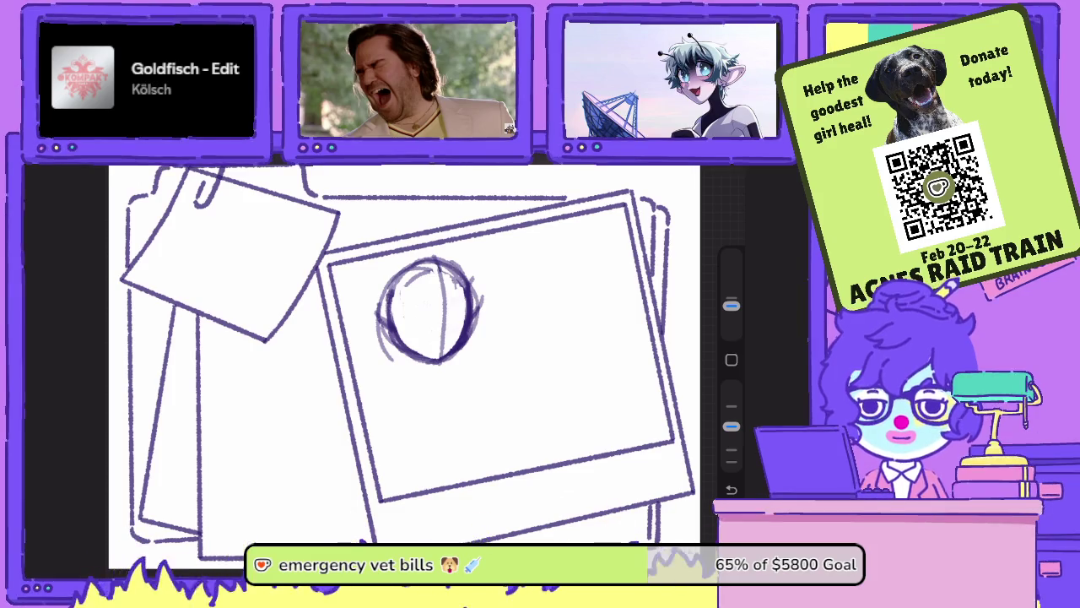
pyautogui.moveTo(385, 309); pyautogui.dragTo(465, 296)
pyautogui.moveTo(395, 332); pyautogui.dragTo(466, 324)
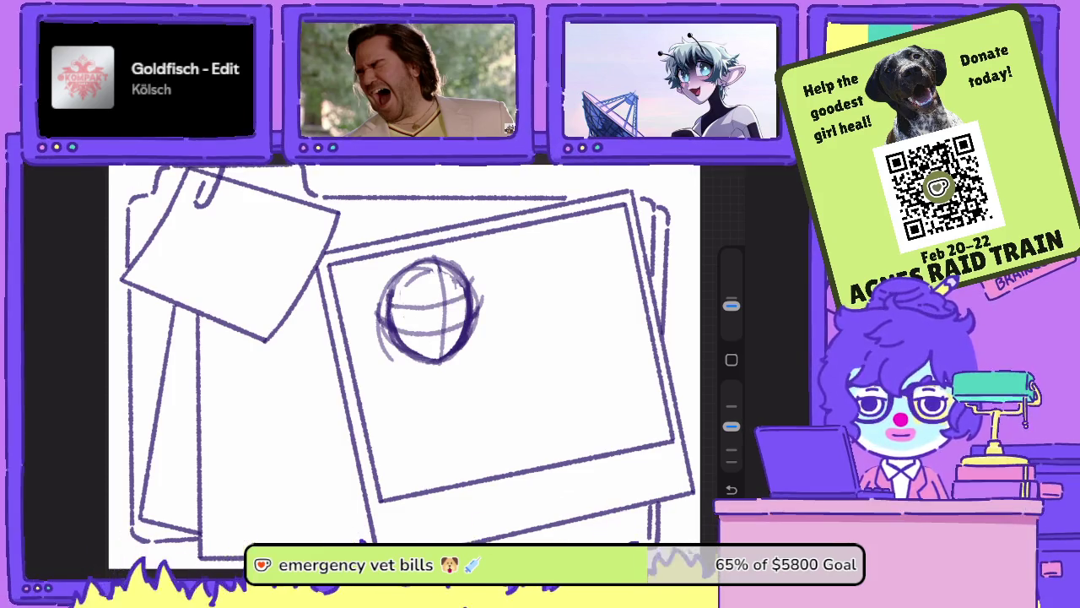
# - Sketch a shoulder line, hand circle, arm edges and finger contours below the head
pyautogui.moveTo(487, 422)
pyautogui.mouseDown()
pyautogui.moveTo(513, 377)
pyautogui.moveTo(528, 405)
pyautogui.mouseUp()
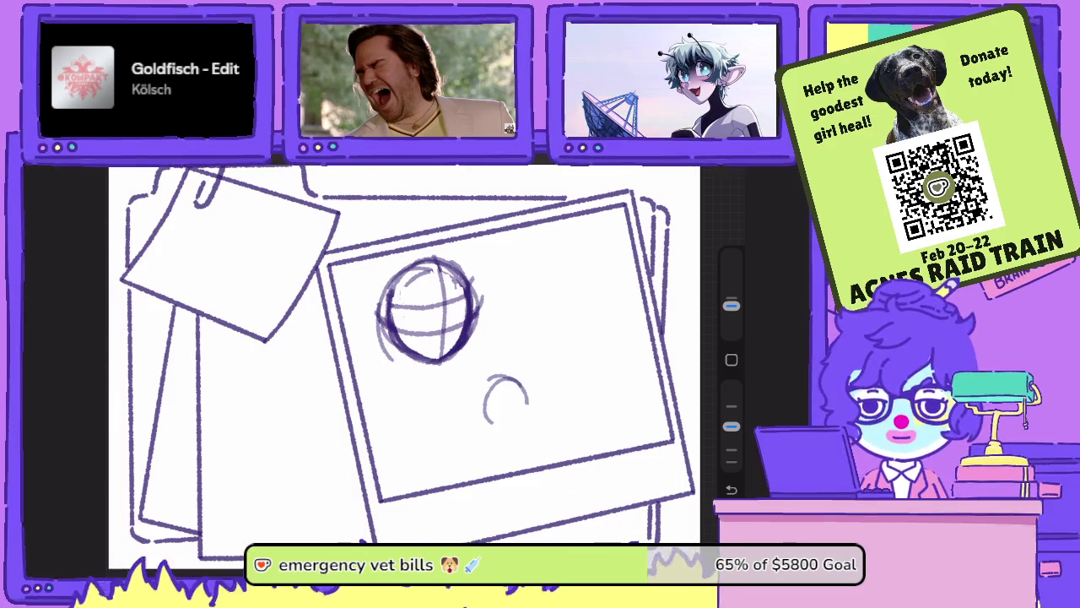
pyautogui.hotkey('ctrl', 'z')
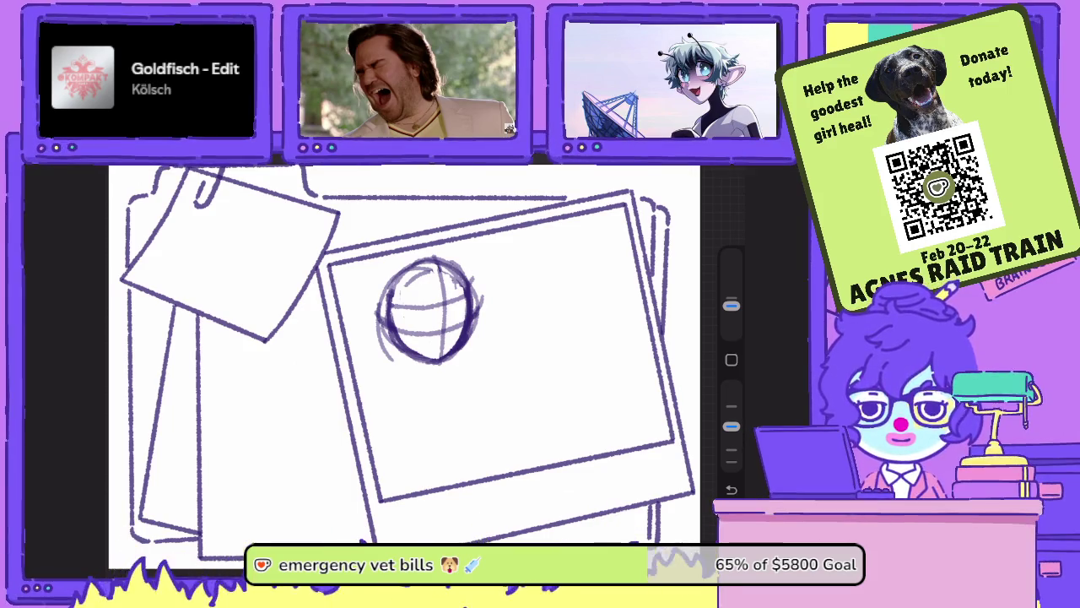
pyautogui.moveTo(458, 368)
pyautogui.mouseDown()
pyautogui.moveTo(382, 369)
pyautogui.moveTo(490, 388)
pyautogui.moveTo(463, 372)
pyautogui.moveTo(444, 422)
pyautogui.moveTo(474, 432)
pyautogui.mouseUp()
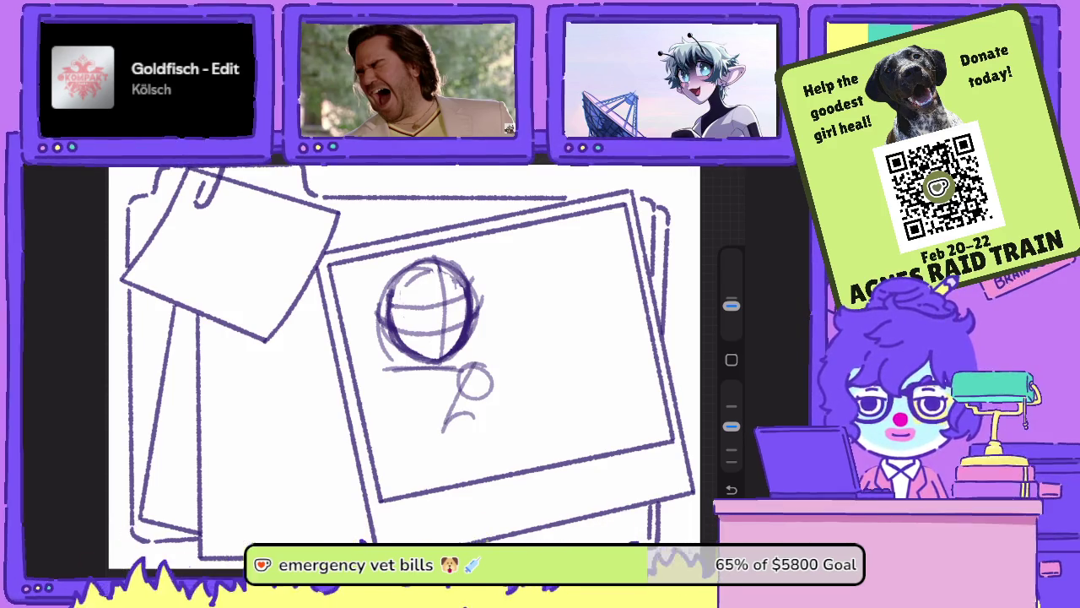
pyautogui.hotkey('ctrl', 'z')
pyautogui.hotkey('ctrl', 'z')
pyautogui.hotkey('ctrl', 'z')
pyautogui.moveTo(468, 372)
pyautogui.mouseDown()
pyautogui.moveTo(460, 378)
pyautogui.moveTo(536, 394)
pyautogui.mouseUp()
pyautogui.moveTo(511, 405)
pyautogui.mouseDown()
pyautogui.moveTo(451, 392)
pyautogui.moveTo(436, 448)
pyautogui.moveTo(528, 409)
pyautogui.moveTo(463, 447)
pyautogui.mouseUp()
pyautogui.moveTo(523, 388)
pyautogui.mouseDown()
pyautogui.moveTo(496, 438)
pyautogui.moveTo(494, 314)
pyautogui.moveTo(523, 337)
pyautogui.mouseUp()
# - Add strokes along the forearm and wrist, plus small detail strokes on the hand
pyautogui.moveTo(481, 241); pyautogui.dragTo(460, 291)
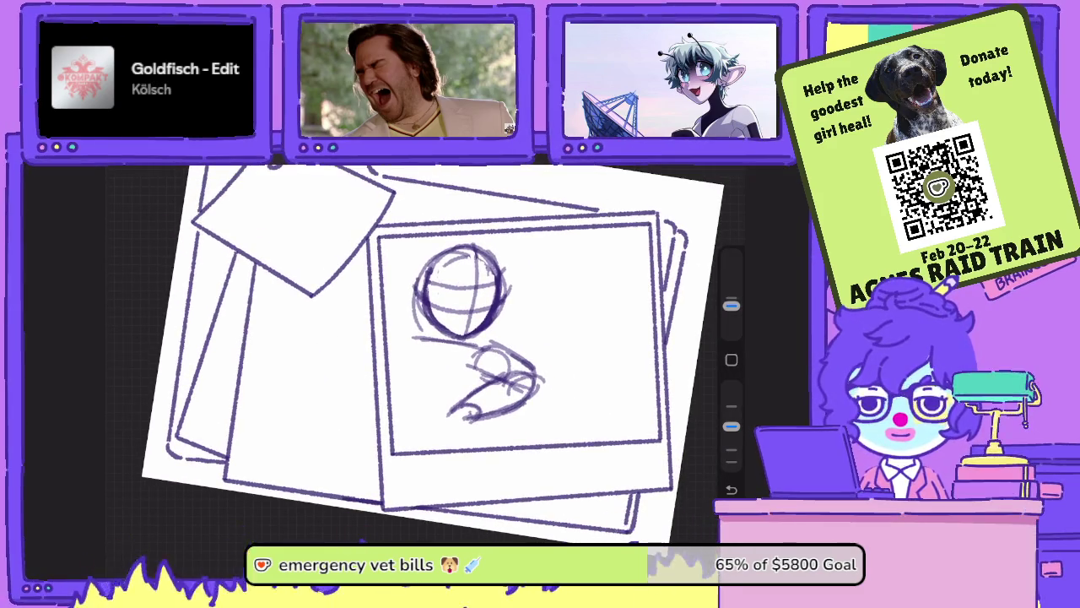
pyautogui.moveTo(507, 343)
pyautogui.mouseDown()
pyautogui.moveTo(432, 353)
pyautogui.moveTo(439, 378)
pyautogui.mouseUp()
pyautogui.moveTo(446, 338)
pyautogui.mouseDown()
pyautogui.moveTo(466, 377)
pyautogui.moveTo(457, 381)
pyautogui.mouseUp()
pyautogui.moveTo(512, 339); pyautogui.dragTo(470, 349)
pyautogui.moveTo(511, 345)
pyautogui.mouseDown()
pyautogui.moveTo(454, 353)
pyautogui.moveTo(537, 379)
pyautogui.moveTo(544, 399)
pyautogui.moveTo(503, 417)
pyautogui.mouseUp()
pyautogui.moveTo(542, 387); pyautogui.dragTo(509, 416)
pyautogui.moveTo(523, 364); pyautogui.dragTo(544, 409)
pyautogui.moveTo(496, 346); pyautogui.dragTo(523, 364)
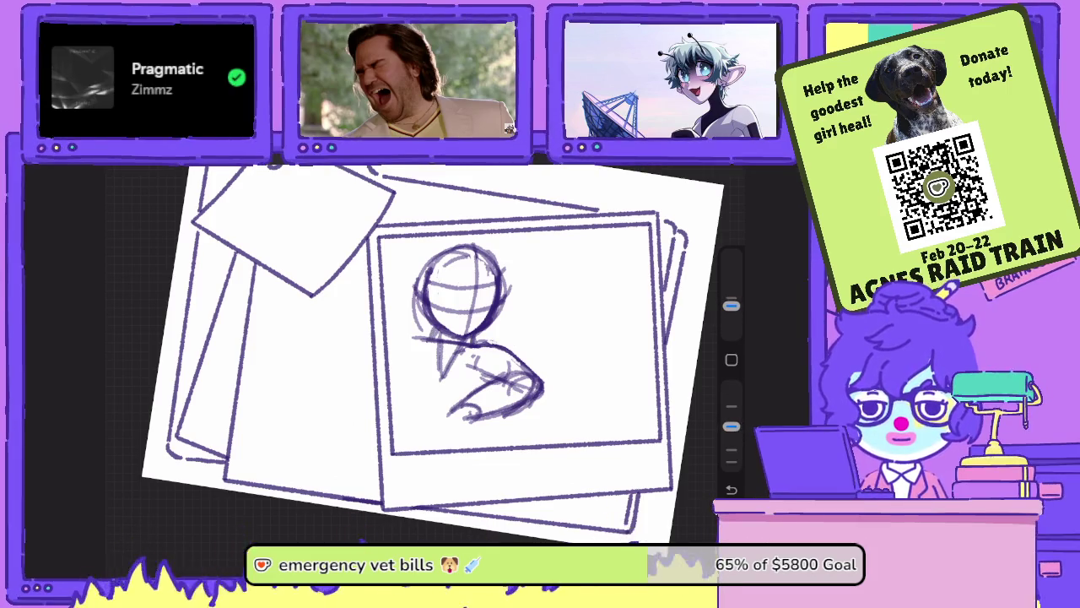
# - Zoom in on the arm and erase and touch up its small hatch marks
pyautogui.moveTo(438, 354); pyautogui.dragTo(422, 321)
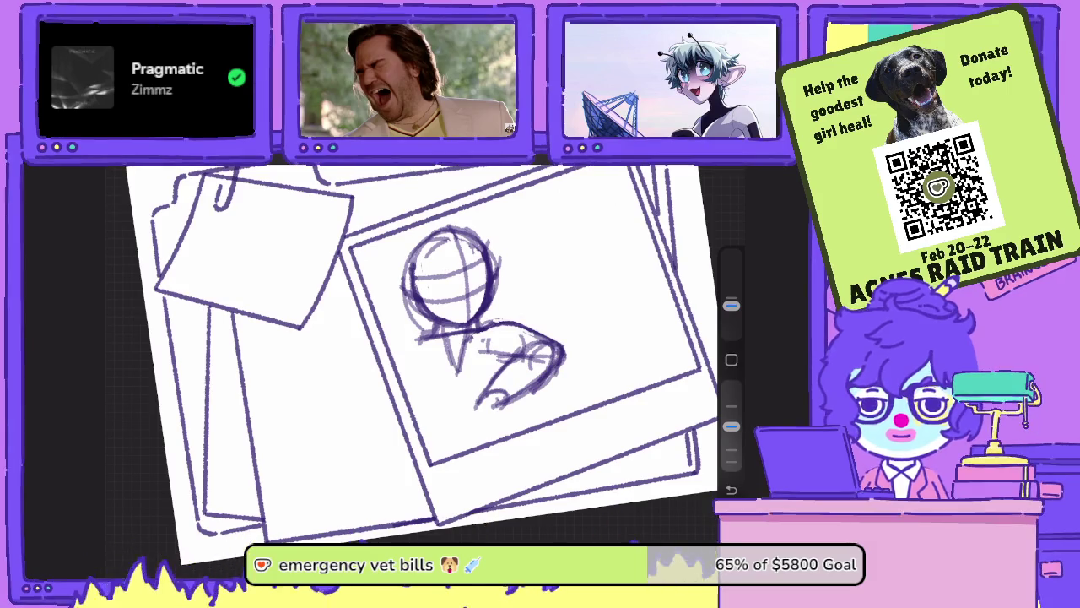
pyautogui.moveTo(523, 352); pyautogui.dragTo(485, 397)
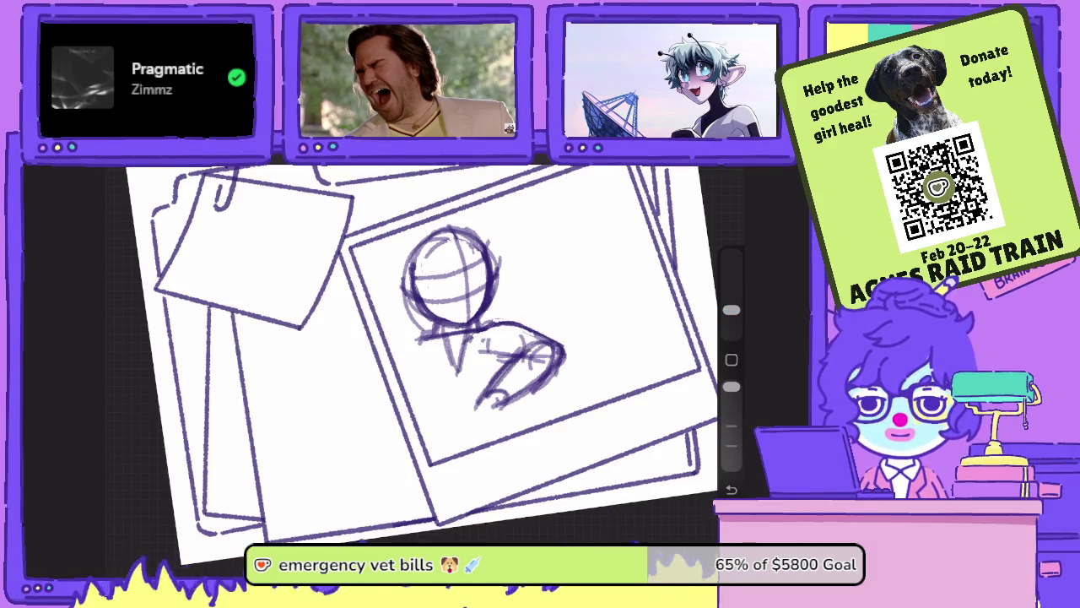
pyautogui.moveTo(520, 338)
pyautogui.mouseDown()
pyautogui.moveTo(547, 363)
pyautogui.moveTo(532, 383)
pyautogui.moveTo(516, 378)
pyautogui.moveTo(477, 405)
pyautogui.mouseUp()
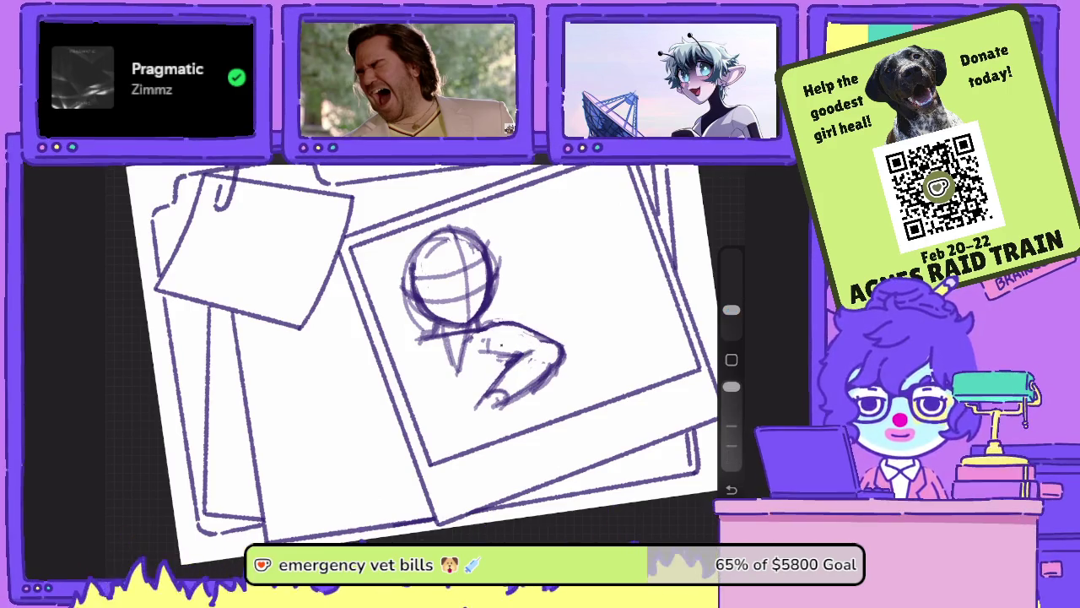
pyautogui.moveTo(490, 346); pyautogui.dragTo(523, 362)
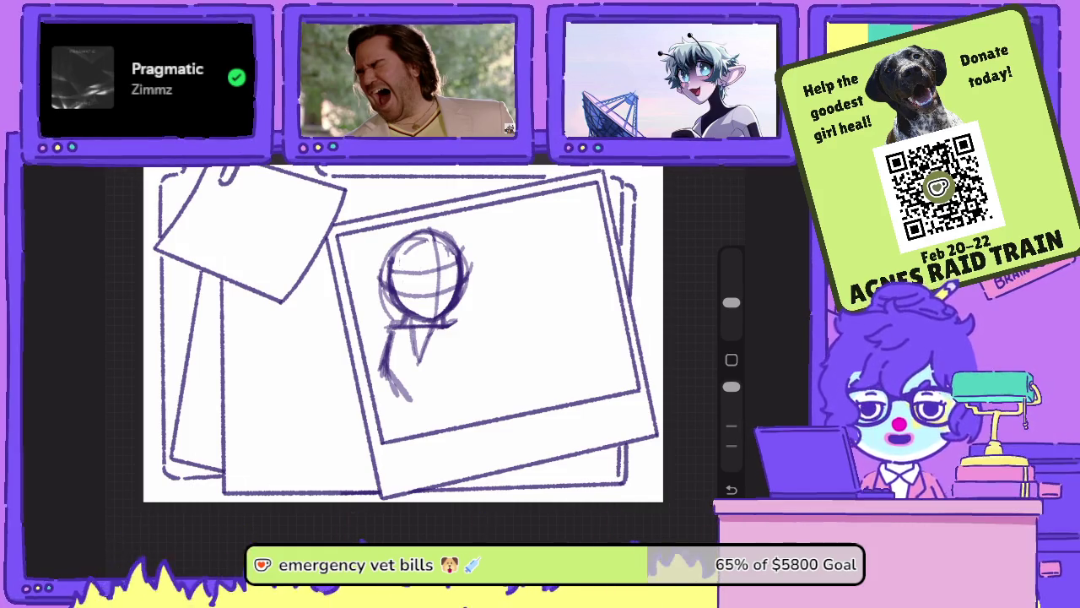
# - Clear the old figure sketch from Layer 38
pyautogui.press('l')
pyautogui.click(592, 385)
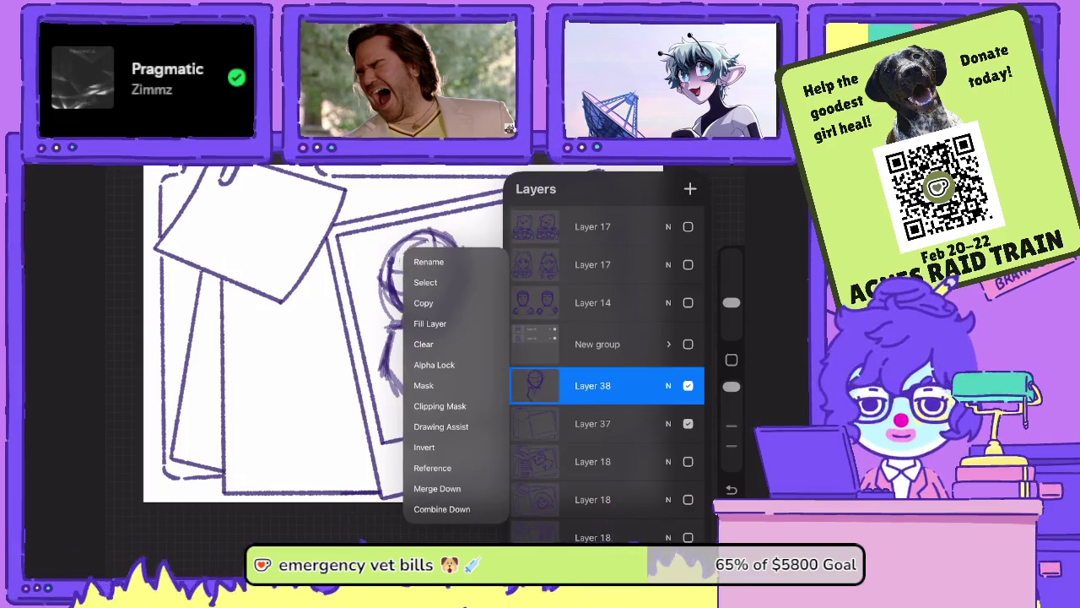
pyautogui.press('Escape')
pyautogui.press('l')
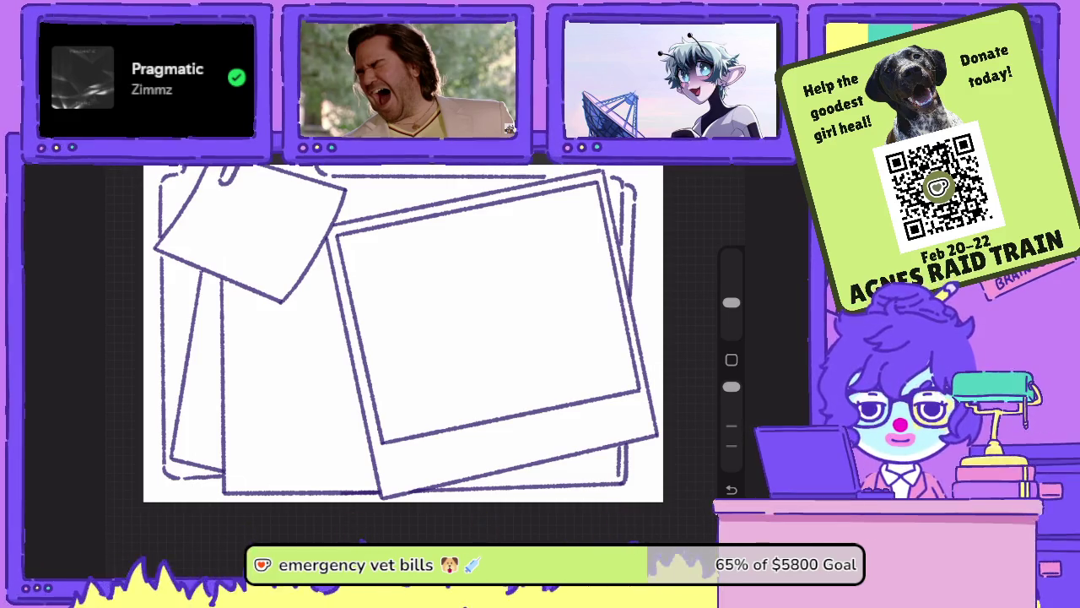
# - Draw a new head circle with crossing guide lines and a neck line beneath it
pyautogui.moveTo(417, 231); pyautogui.dragTo(437, 305)
pyautogui.moveTo(381, 276); pyautogui.dragTo(441, 250)
pyautogui.moveTo(384, 301); pyautogui.dragTo(451, 274)
pyautogui.moveTo(415, 306); pyautogui.dragTo(419, 340)
pyautogui.hotkey('ctrl', 'z')
pyautogui.hotkey('ctrl', 'z')
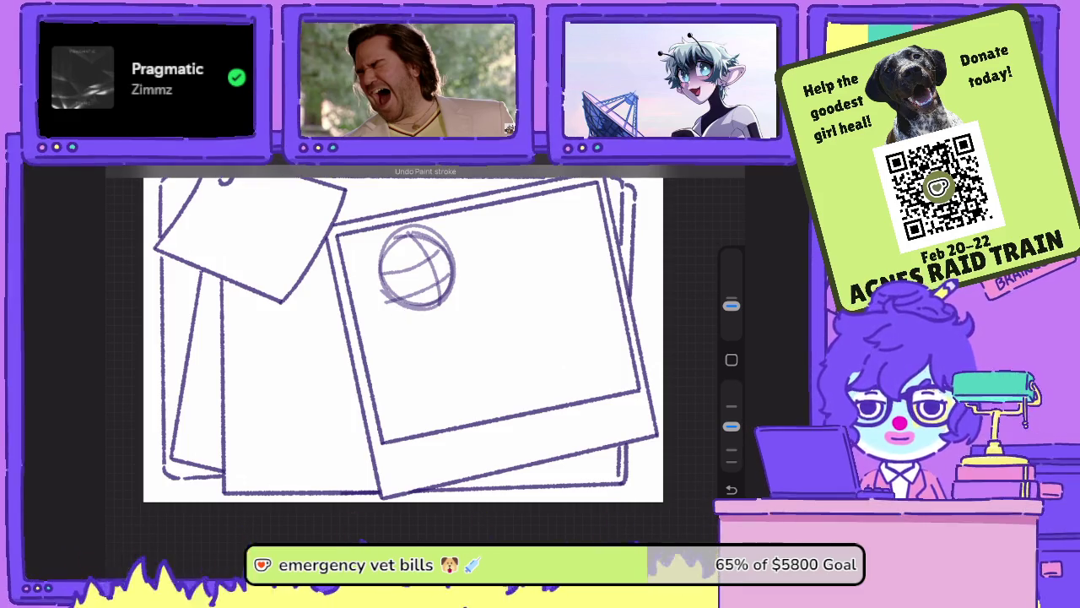
pyautogui.moveTo(403, 290)
pyautogui.mouseDown()
pyautogui.moveTo(395, 321)
pyautogui.moveTo(427, 324)
pyautogui.moveTo(437, 337)
pyautogui.moveTo(396, 349)
pyautogui.moveTo(401, 327)
pyautogui.moveTo(466, 355)
pyautogui.moveTo(406, 373)
pyautogui.moveTo(389, 339)
pyautogui.moveTo(390, 351)
pyautogui.moveTo(457, 348)
pyautogui.mouseUp()
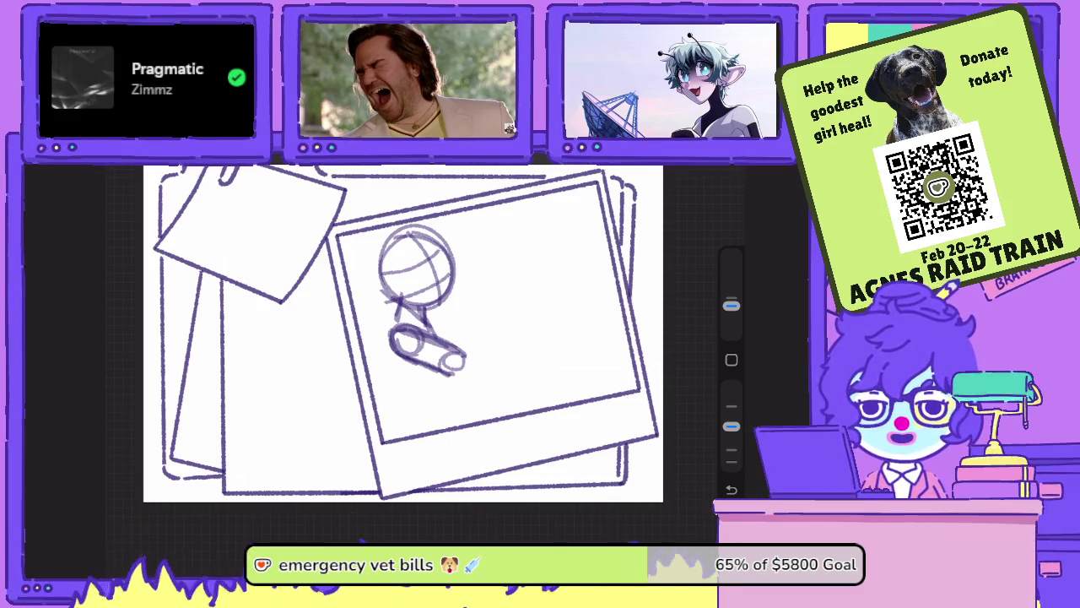
pyautogui.scroll(3, 413, 338)
pyautogui.scroll(2, 414, 337)
# - Darken the head's outline by tracing over its top, right, lower and left edges
pyautogui.moveTo(456, 334); pyautogui.dragTo(417, 233)
pyautogui.moveTo(460, 279)
pyautogui.mouseDown()
pyautogui.moveTo(397, 235)
pyautogui.moveTo(452, 243)
pyautogui.mouseUp()
pyautogui.moveTo(373, 253)
pyautogui.mouseDown()
pyautogui.moveTo(441, 237)
pyautogui.moveTo(380, 252)
pyautogui.moveTo(366, 282)
pyautogui.moveTo(366, 332)
pyautogui.moveTo(416, 360)
pyautogui.mouseUp()
pyautogui.moveTo(365, 287)
pyautogui.mouseDown()
pyautogui.moveTo(426, 365)
pyautogui.moveTo(462, 280)
pyautogui.mouseUp()
pyautogui.moveTo(452, 318)
pyautogui.mouseDown()
pyautogui.moveTo(378, 356)
pyautogui.moveTo(366, 268)
pyautogui.moveTo(368, 326)
pyautogui.mouseUp()
pyautogui.moveTo(415, 244); pyautogui.dragTo(364, 312)
# - Erase faint loose strokes around the head and ink its bottom and right edge
pyautogui.moveTo(376, 241)
pyautogui.mouseDown()
pyautogui.moveTo(361, 295)
pyautogui.moveTo(368, 329)
pyautogui.mouseUp()
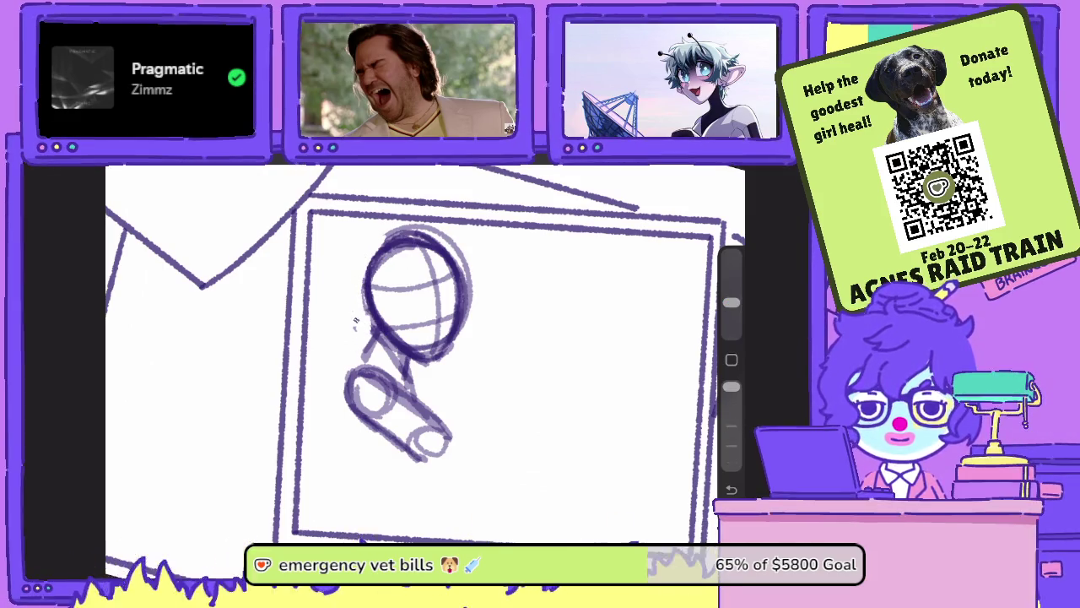
pyautogui.moveTo(380, 247)
pyautogui.mouseDown()
pyautogui.moveTo(431, 225)
pyautogui.moveTo(464, 258)
pyautogui.mouseUp()
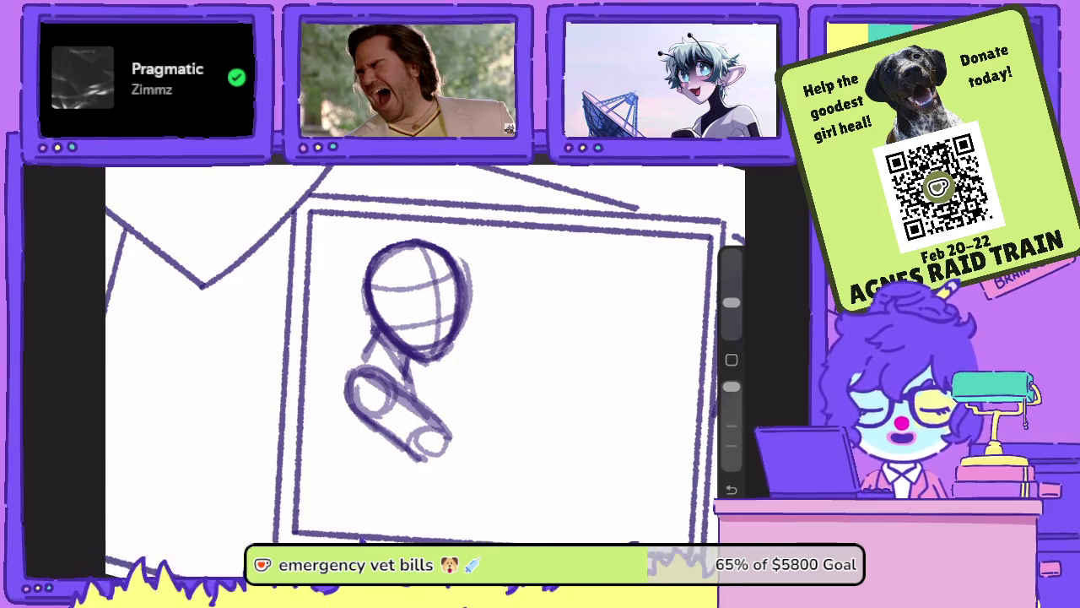
pyautogui.moveTo(472, 319); pyautogui.dragTo(450, 236)
pyautogui.moveTo(469, 328)
pyautogui.mouseDown()
pyautogui.moveTo(463, 263)
pyautogui.moveTo(444, 361)
pyautogui.mouseUp()
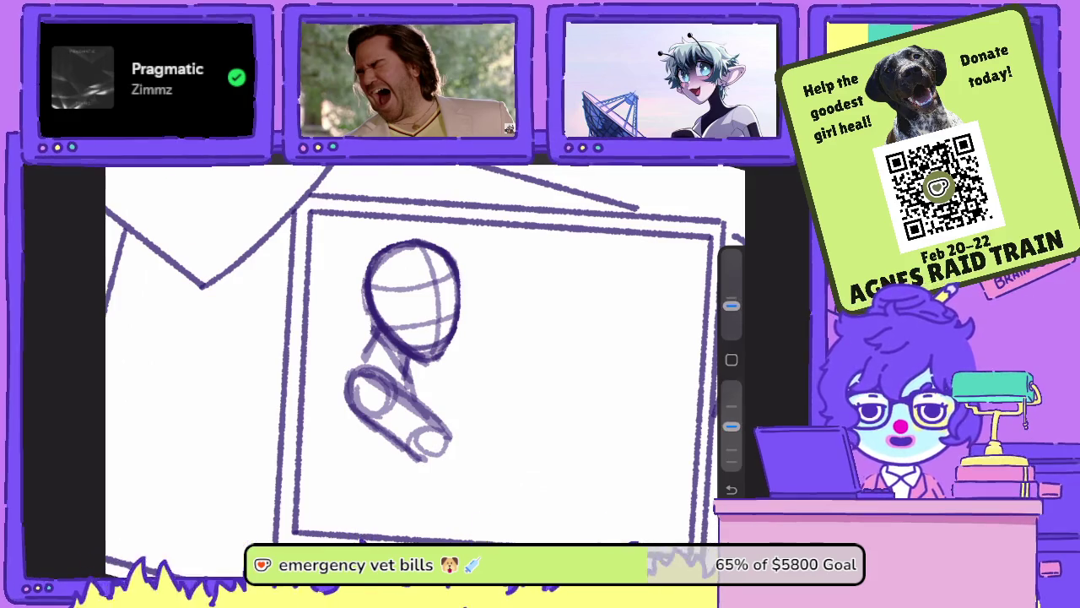
pyautogui.moveTo(380, 336); pyautogui.dragTo(437, 361)
pyautogui.moveTo(456, 287); pyautogui.dragTo(438, 357)
pyautogui.moveTo(447, 253)
pyautogui.mouseDown()
pyautogui.moveTo(460, 355)
pyautogui.moveTo(371, 338)
pyautogui.moveTo(405, 346)
pyautogui.mouseUp()
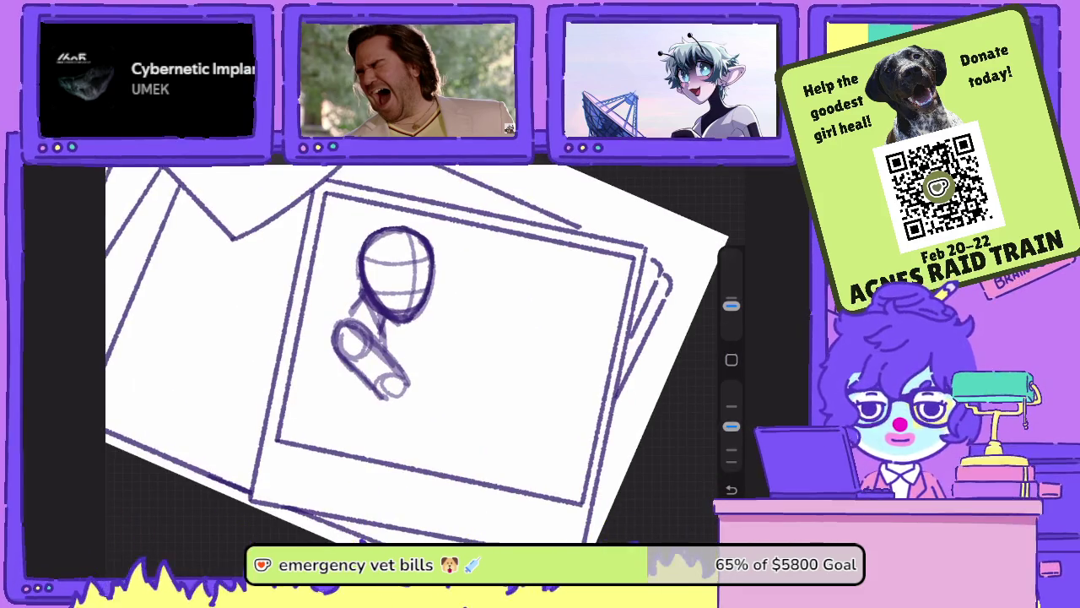
# - Sketch the foreshortened reaching arm's outline, thickening lines at the hand end
pyautogui.moveTo(376, 374); pyautogui.dragTo(427, 434)
pyautogui.moveTo(381, 403); pyautogui.dragTo(440, 438)
pyautogui.moveTo(412, 384); pyautogui.dragTo(437, 426)
pyautogui.moveTo(388, 368); pyautogui.dragTo(437, 420)
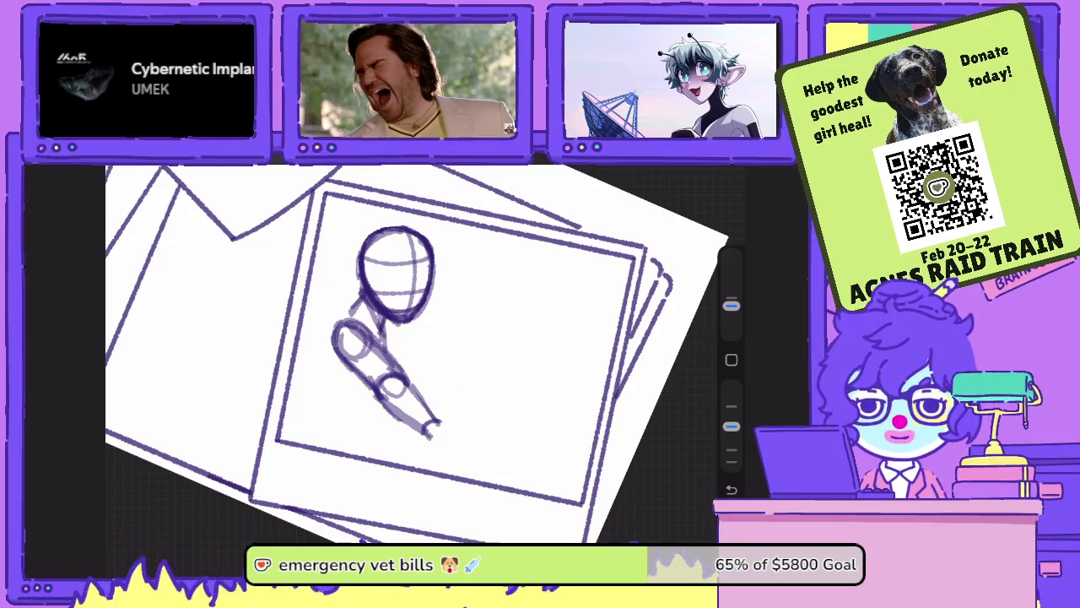
# - Freehand-select the arm and shift and rotate it slightly
pyautogui.press('s')
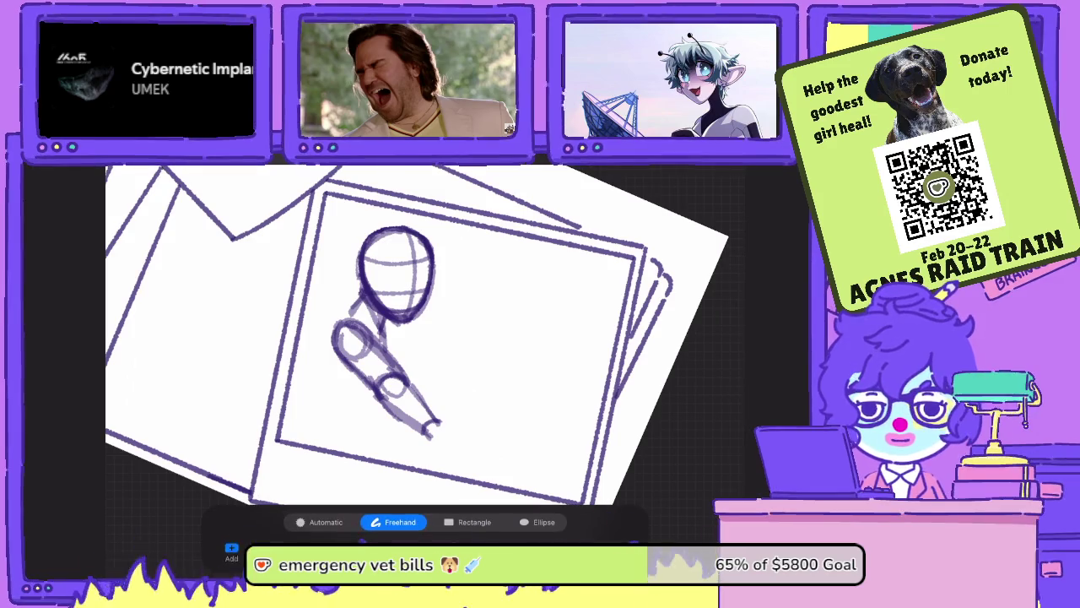
pyautogui.moveTo(342, 389)
pyautogui.mouseDown()
pyautogui.moveTo(388, 358)
pyautogui.moveTo(342, 389)
pyautogui.moveTo(403, 382)
pyautogui.mouseUp()
pyautogui.press('v')
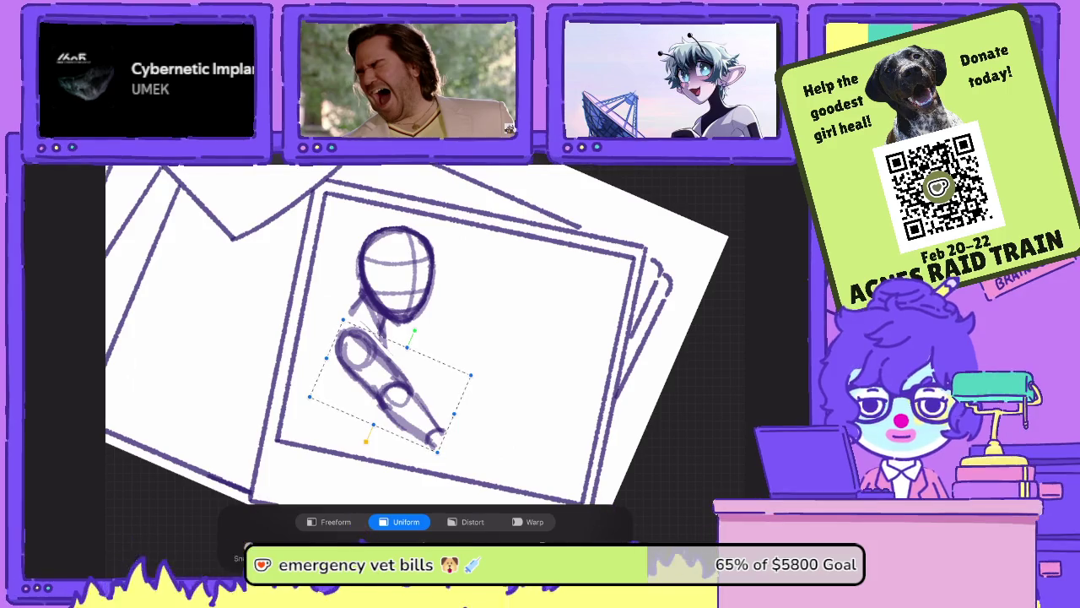
pyautogui.press('v')
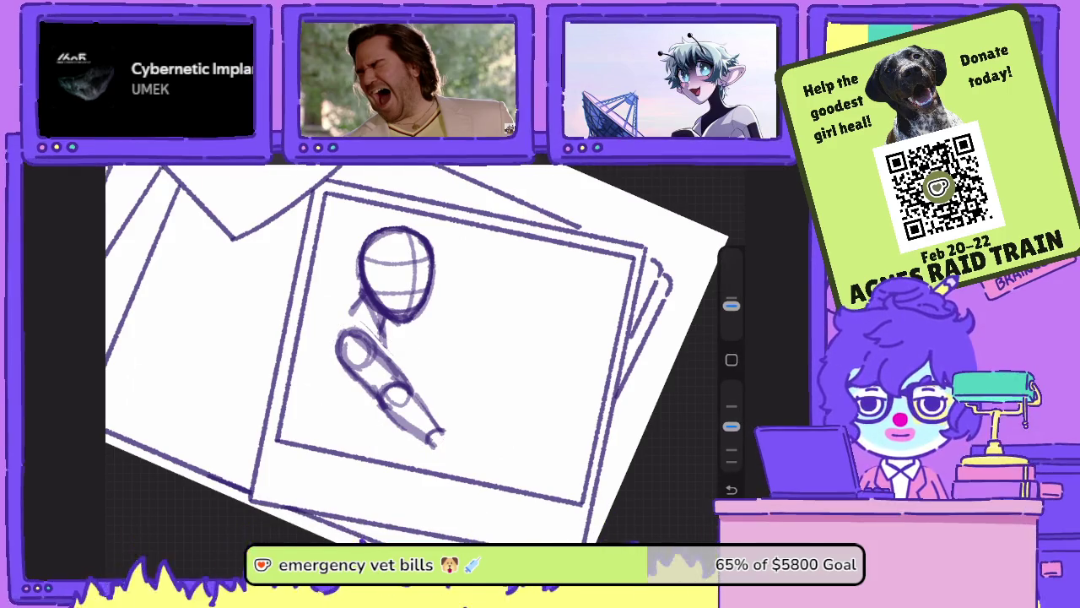
# - Sketch the figure's shoulder, body side, neck, torso and legs, with hatching on the shoulder
pyautogui.moveTo(356, 287)
pyautogui.mouseDown()
pyautogui.moveTo(306, 301)
pyautogui.moveTo(325, 354)
pyautogui.mouseUp()
pyautogui.moveTo(324, 308); pyautogui.dragTo(323, 398)
pyautogui.moveTo(329, 321); pyautogui.dragTo(331, 405)
pyautogui.moveTo(397, 329)
pyautogui.mouseDown()
pyautogui.moveTo(388, 371)
pyautogui.moveTo(312, 416)
pyautogui.moveTo(363, 446)
pyautogui.moveTo(360, 429)
pyautogui.mouseUp()
pyautogui.moveTo(332, 391); pyautogui.dragTo(309, 418)
pyautogui.moveTo(348, 295)
pyautogui.mouseDown()
pyautogui.moveTo(319, 341)
pyautogui.moveTo(325, 323)
pyautogui.moveTo(301, 328)
pyautogui.moveTo(331, 318)
pyautogui.moveTo(319, 346)
pyautogui.mouseUp()
pyautogui.hotkey('ctrl', 'z')
pyautogui.hotkey('ctrl', 'z')
pyautogui.hotkey('ctrl', 'z')
pyautogui.hotkey('ctrl', 'shift', 'z')
pyautogui.hotkey('ctrl', 'shift', 'z')
pyautogui.moveTo(362, 287); pyautogui.dragTo(326, 334)
# - Rotate the sketched figure about 30° clockwise and shift it slightly up and left
pyautogui.moveTo(422, 354); pyautogui.dragTo(473, 304)
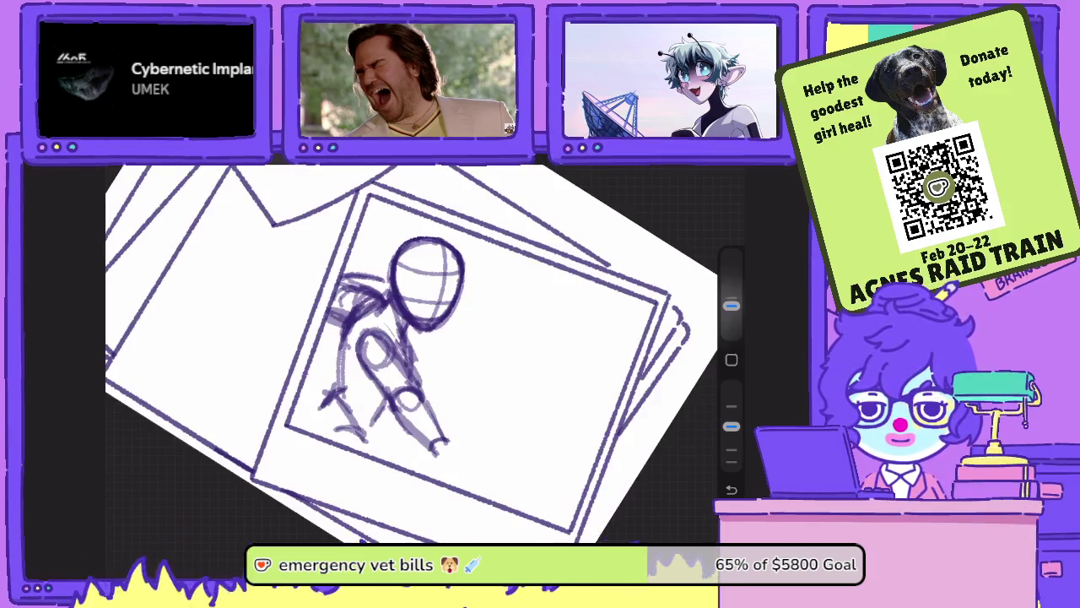
pyautogui.moveTo(469, 249); pyautogui.dragTo(467, 228)
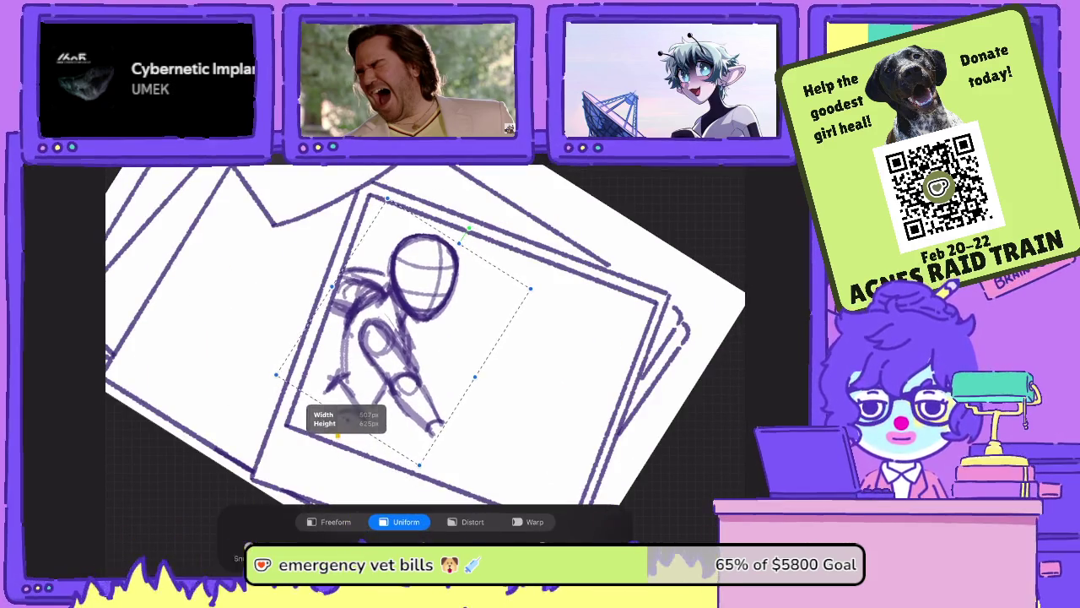
pyautogui.moveTo(397, 337); pyautogui.dragTo(395, 331)
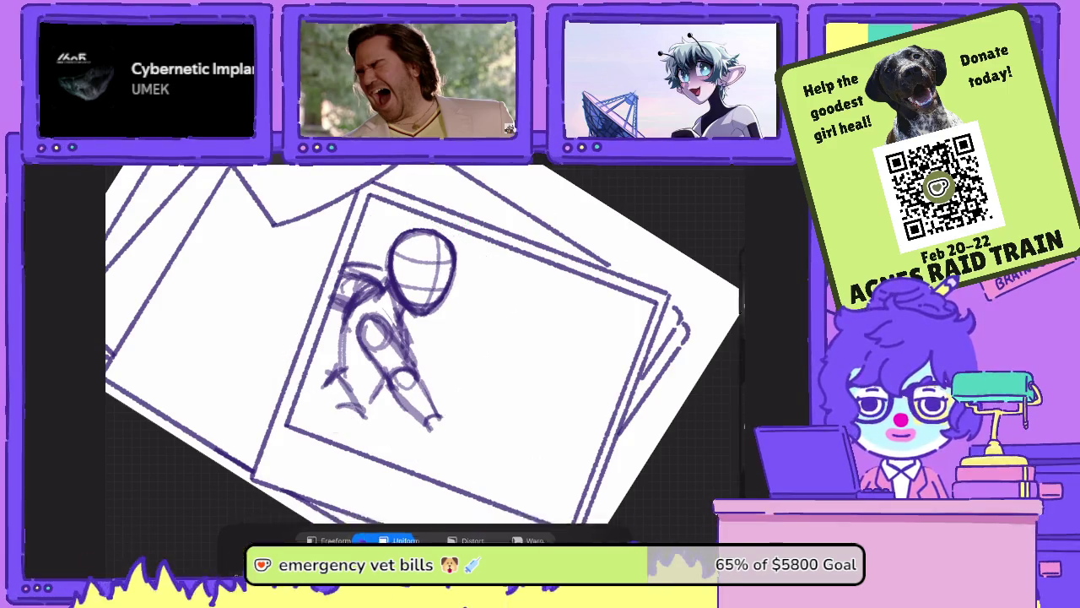
pyautogui.moveTo(413, 218)
pyautogui.mouseDown()
pyautogui.moveTo(397, 223)
pyautogui.moveTo(361, 282)
pyautogui.mouseUp()
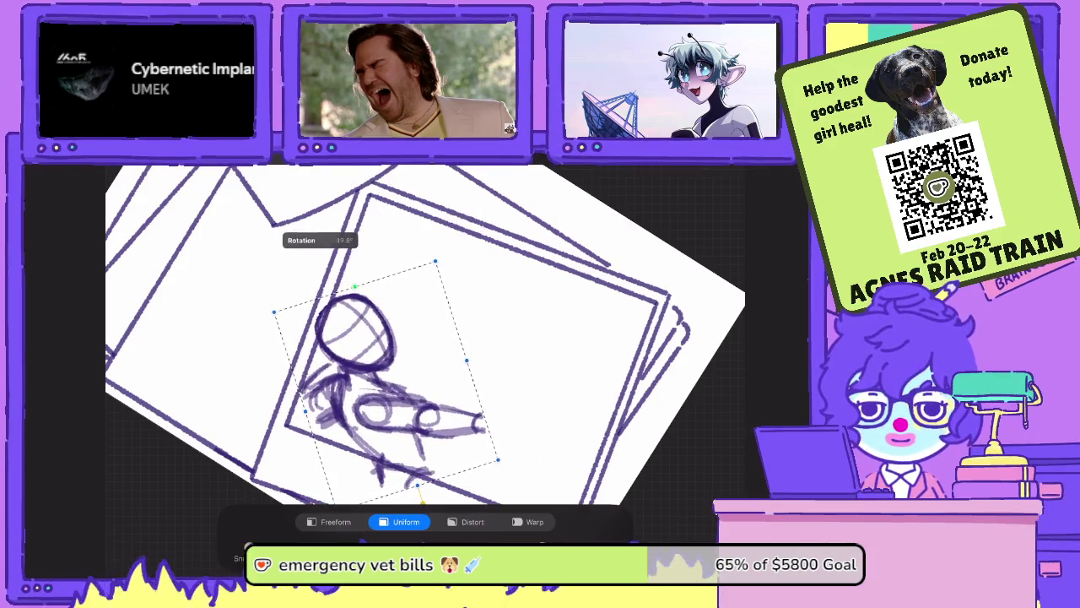
pyautogui.hotkey('ctrl', 'z')
pyautogui.moveTo(390, 226); pyautogui.dragTo(496, 228)
pyautogui.moveTo(410, 316); pyautogui.dragTo(405, 313)
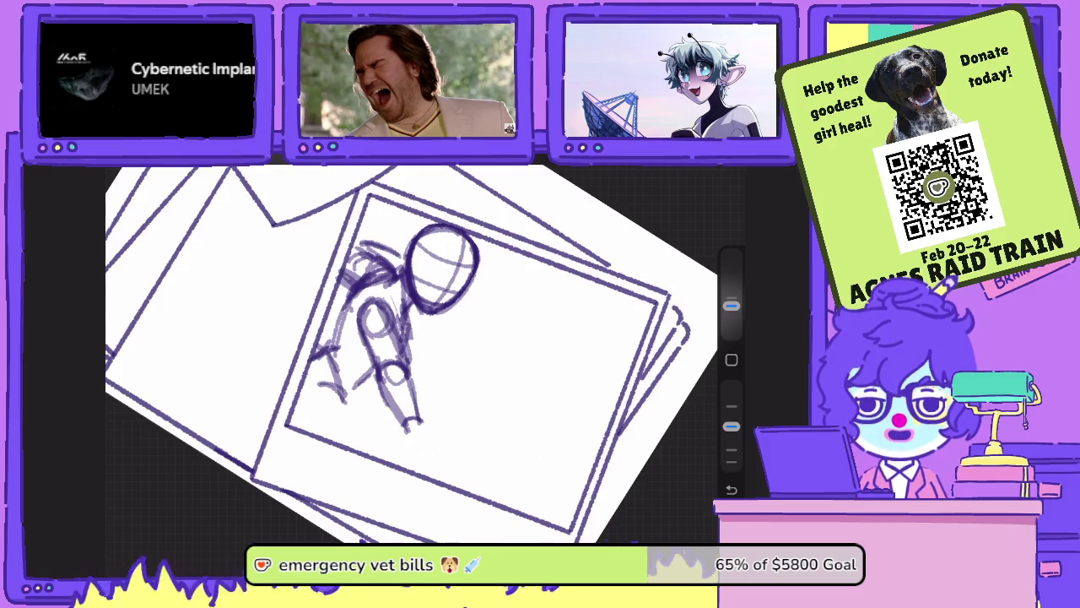
# - Retrace the arm's outline more firmly and sketch fingers at its end
pyautogui.scroll(3, 413, 354)
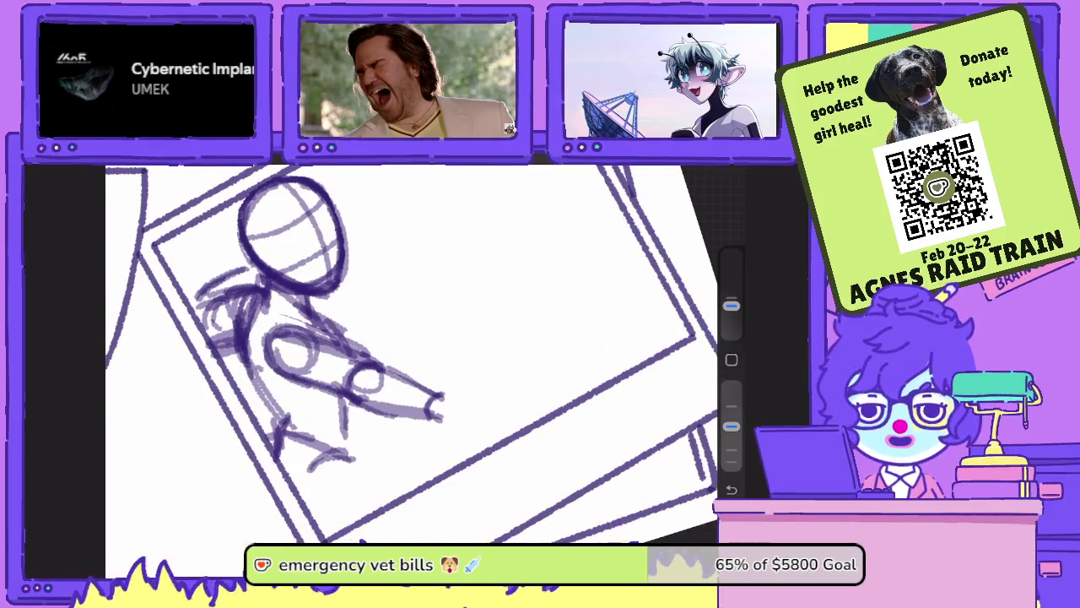
pyautogui.moveTo(350, 397); pyautogui.dragTo(426, 418)
pyautogui.moveTo(362, 358); pyautogui.dragTo(434, 393)
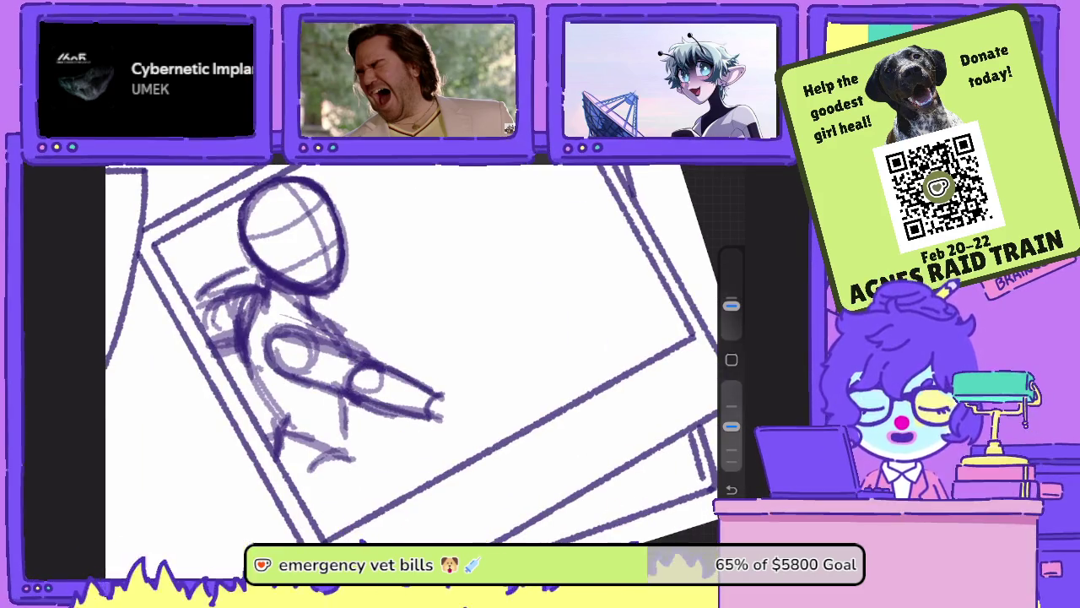
pyautogui.scroll(-3, 413, 355)
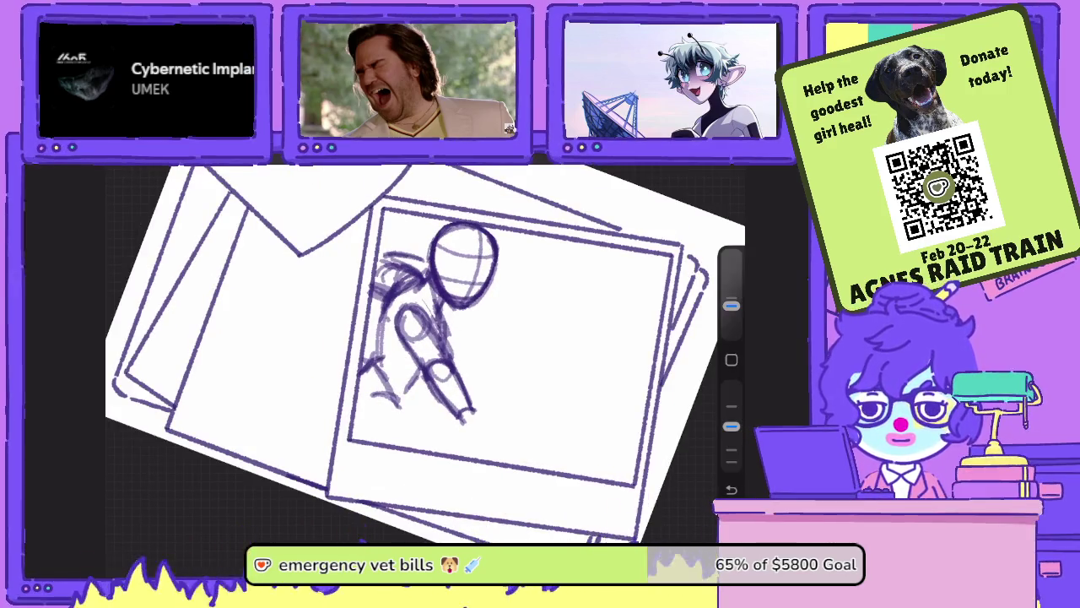
pyautogui.moveTo(468, 409)
pyautogui.mouseDown()
pyautogui.moveTo(500, 422)
pyautogui.moveTo(492, 455)
pyautogui.mouseUp()
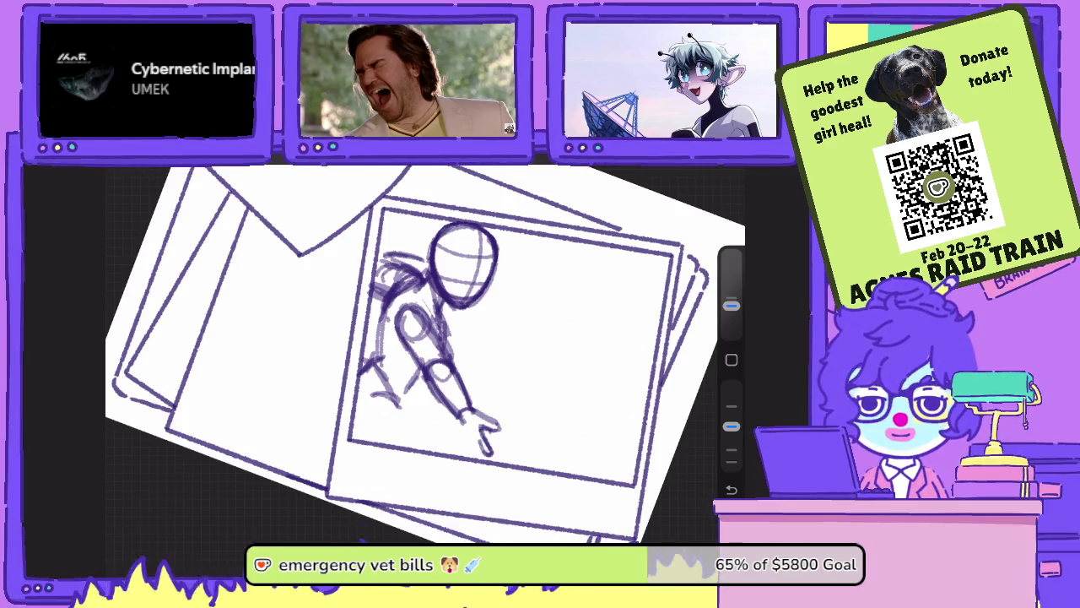
pyautogui.moveTo(461, 412); pyautogui.dragTo(457, 436)
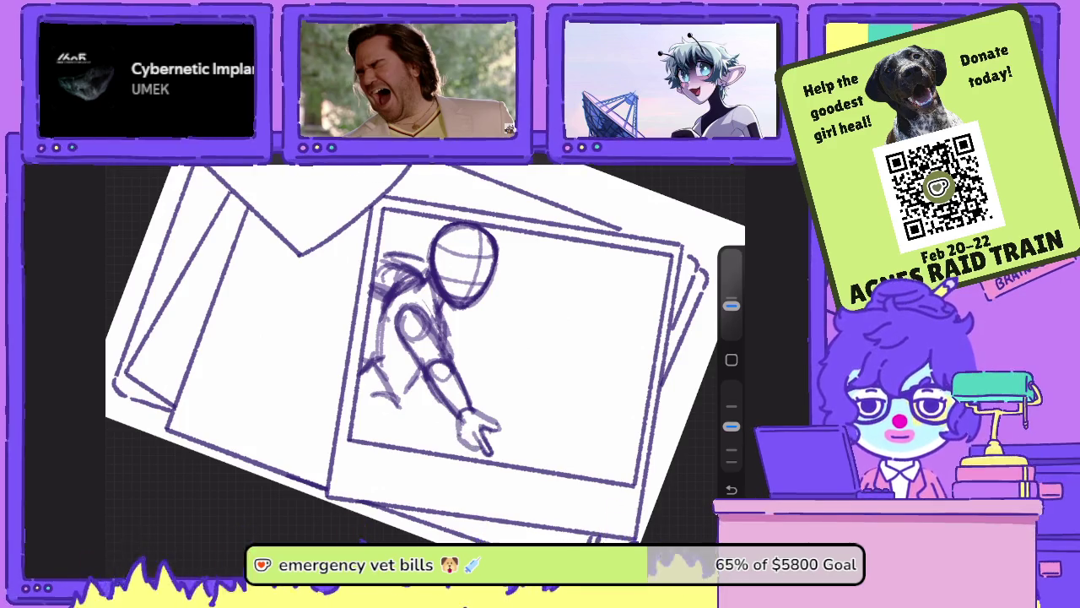
# - Lasso the figure's arm and rotate it to reach down toward the frame's lower right
pyautogui.press('s')
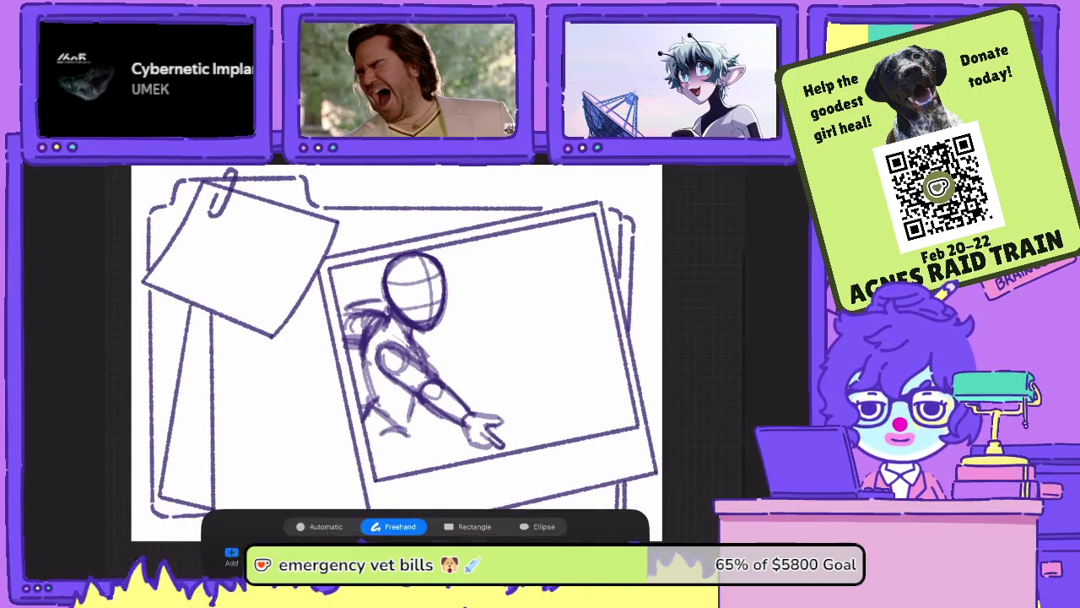
pyautogui.moveTo(477, 400)
pyautogui.mouseDown()
pyautogui.moveTo(415, 356)
pyautogui.moveTo(377, 346)
pyautogui.moveTo(382, 382)
pyautogui.moveTo(414, 421)
pyautogui.moveTo(463, 454)
pyautogui.moveTo(478, 400)
pyautogui.moveTo(415, 355)
pyautogui.moveTo(466, 454)
pyautogui.mouseUp()
pyautogui.click(690, 167)
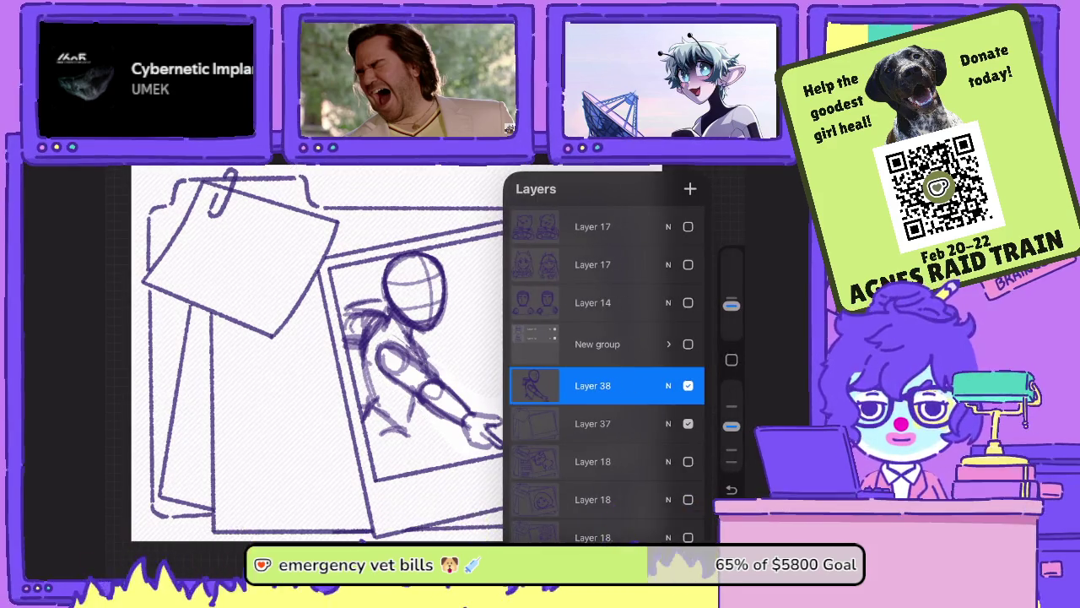
pyautogui.press('v')
pyautogui.moveTo(447, 397); pyautogui.dragTo(456, 387)
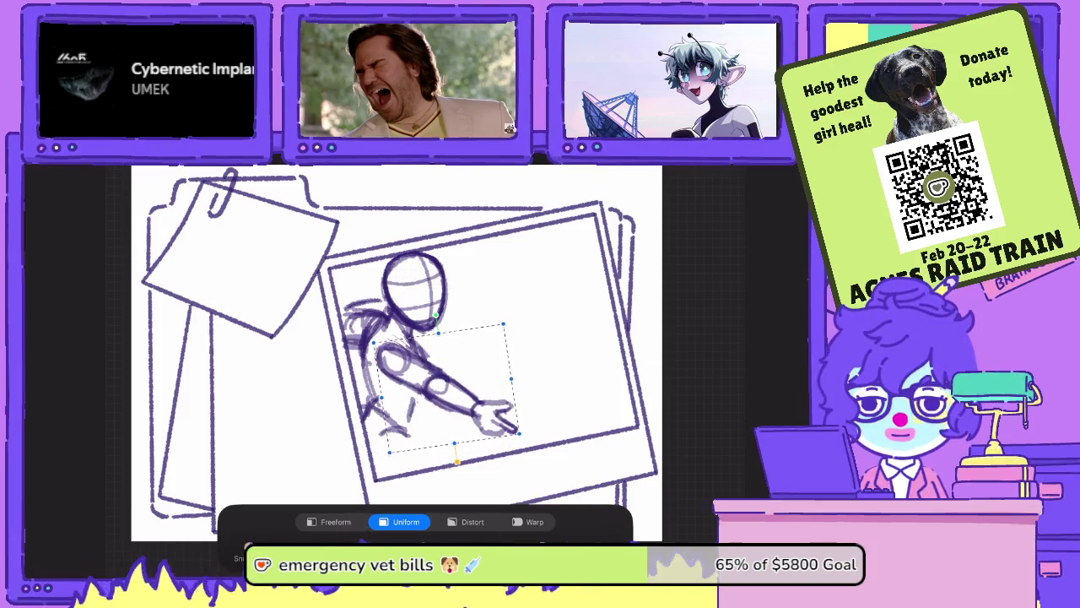
pyautogui.moveTo(437, 315); pyautogui.dragTo(418, 296)
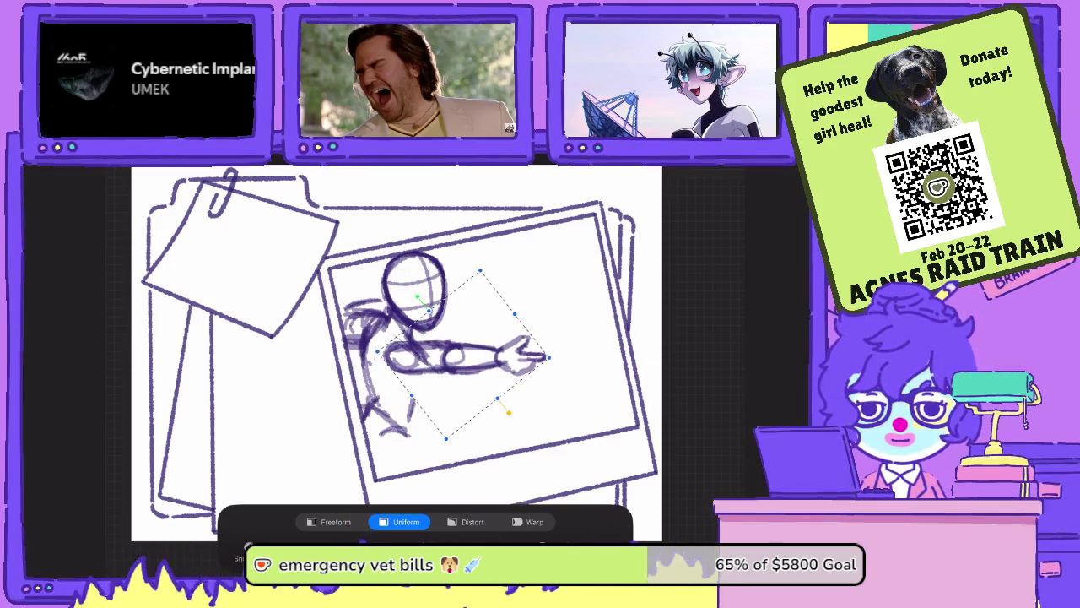
pyautogui.moveTo(418, 297); pyautogui.dragTo(434, 308)
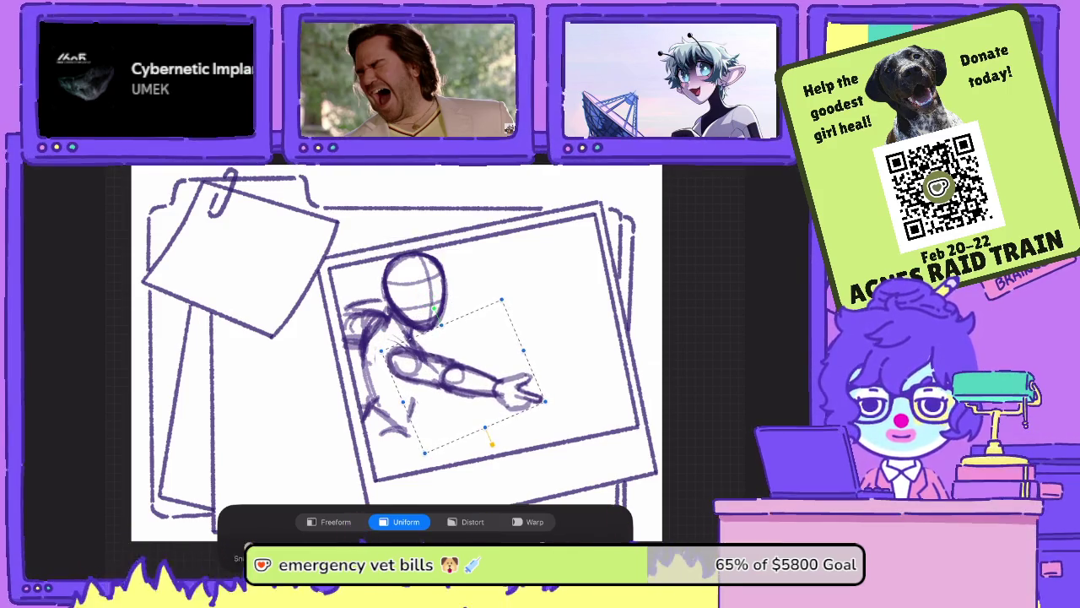
pyautogui.moveTo(460, 371); pyautogui.dragTo(451, 378)
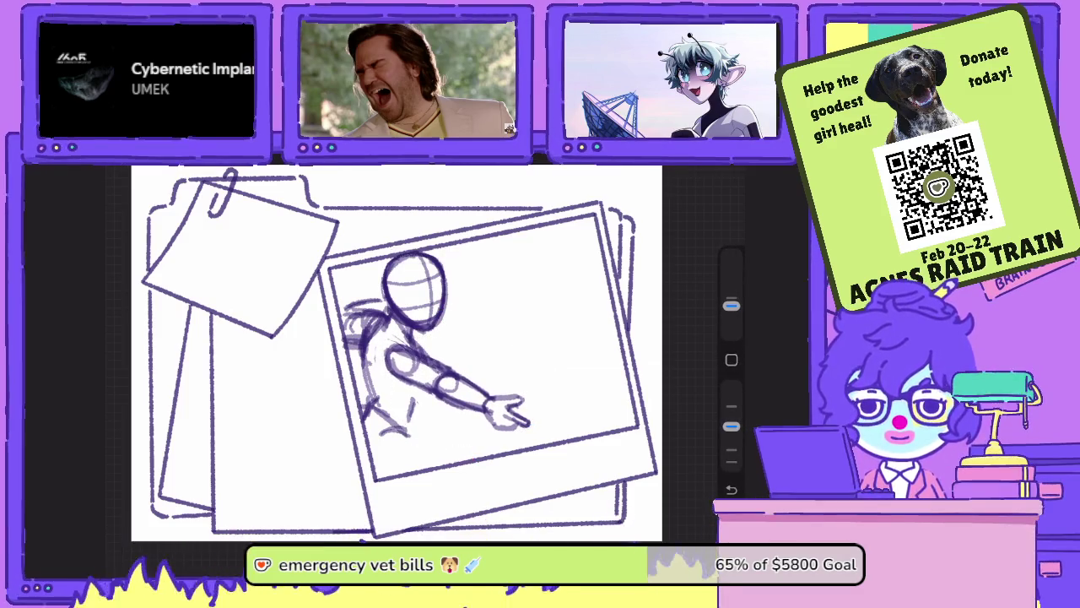
pyautogui.moveTo(508, 275); pyautogui.dragTo(557, 368)
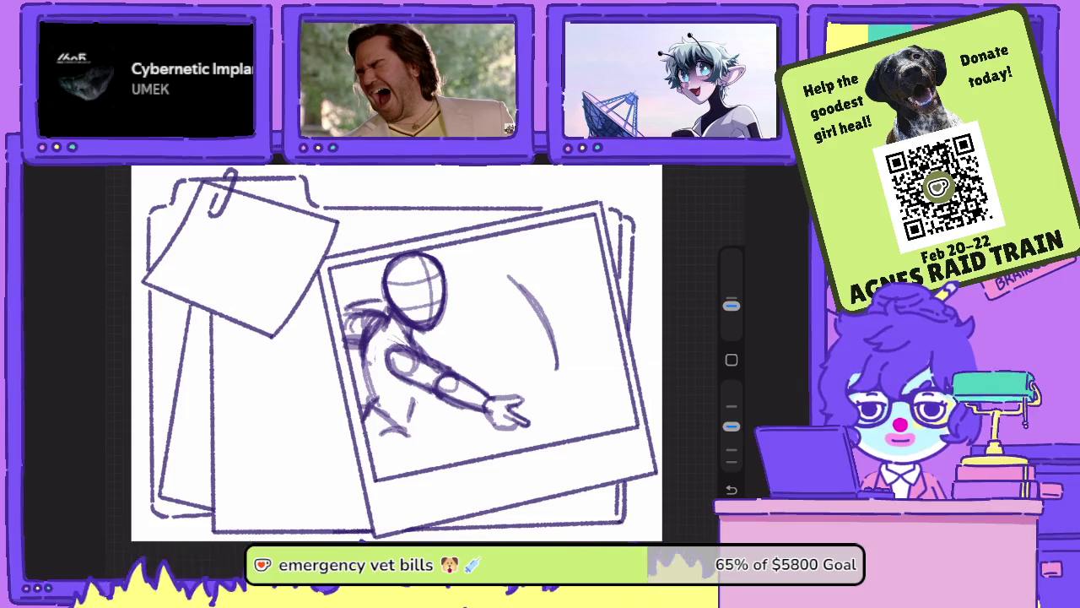
# - Sketch a tall ghost oval in the photo's upper right and darken its inner curves
pyautogui.moveTo(606, 275); pyautogui.dragTo(562, 224)
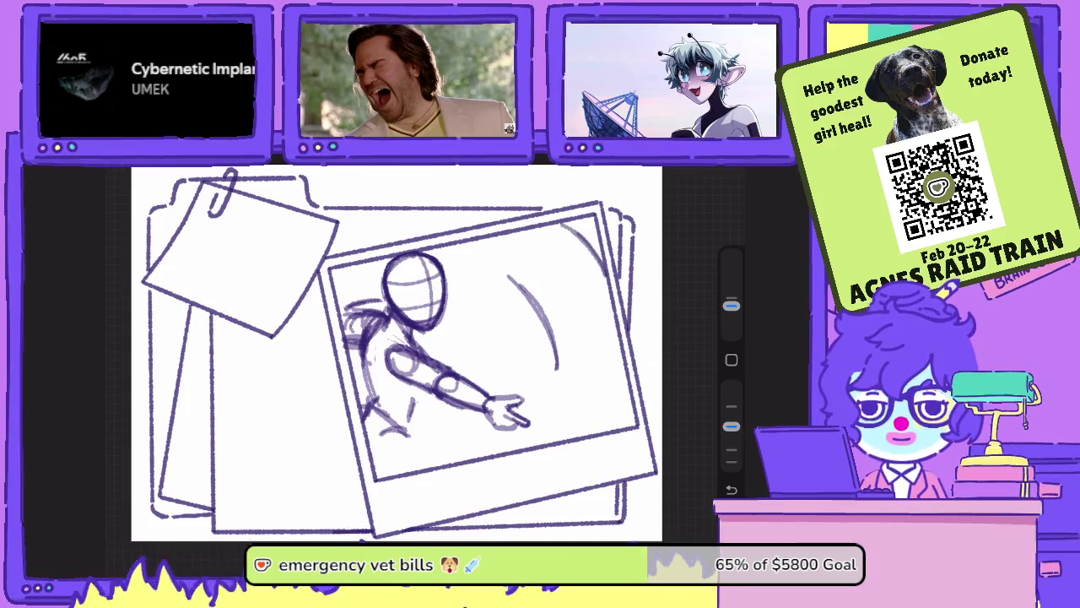
pyautogui.moveTo(614, 317)
pyautogui.mouseDown()
pyautogui.moveTo(611, 354)
pyautogui.moveTo(594, 371)
pyautogui.moveTo(557, 375)
pyautogui.moveTo(529, 293)
pyautogui.mouseUp()
pyautogui.moveTo(560, 372)
pyautogui.mouseDown()
pyautogui.moveTo(525, 294)
pyautogui.moveTo(516, 238)
pyautogui.mouseUp()
pyautogui.moveTo(520, 301); pyautogui.dragTo(540, 231)
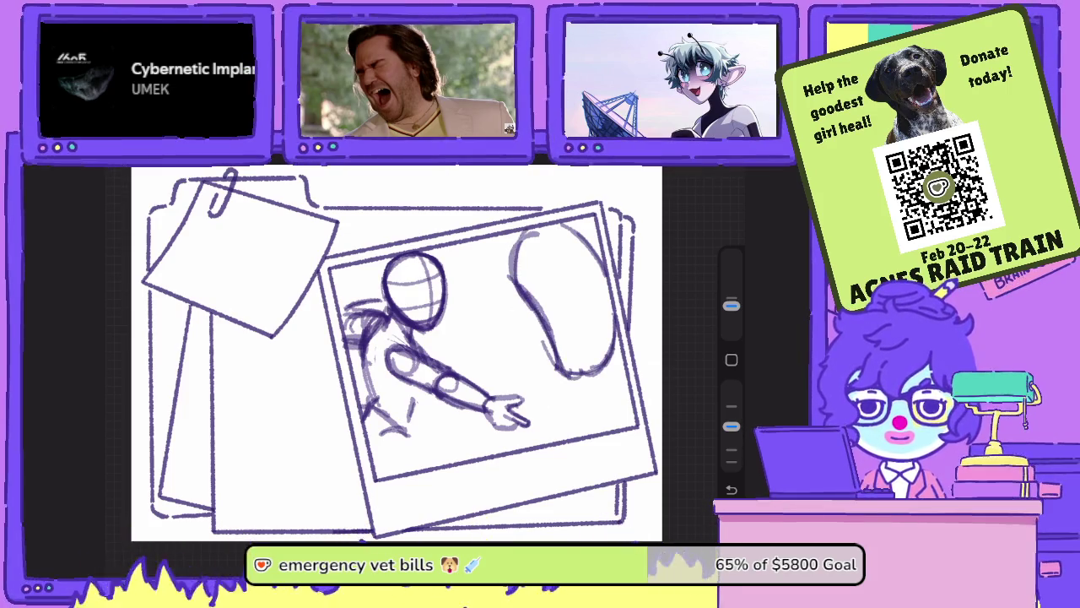
pyautogui.hotkey('ctrl', 'z')
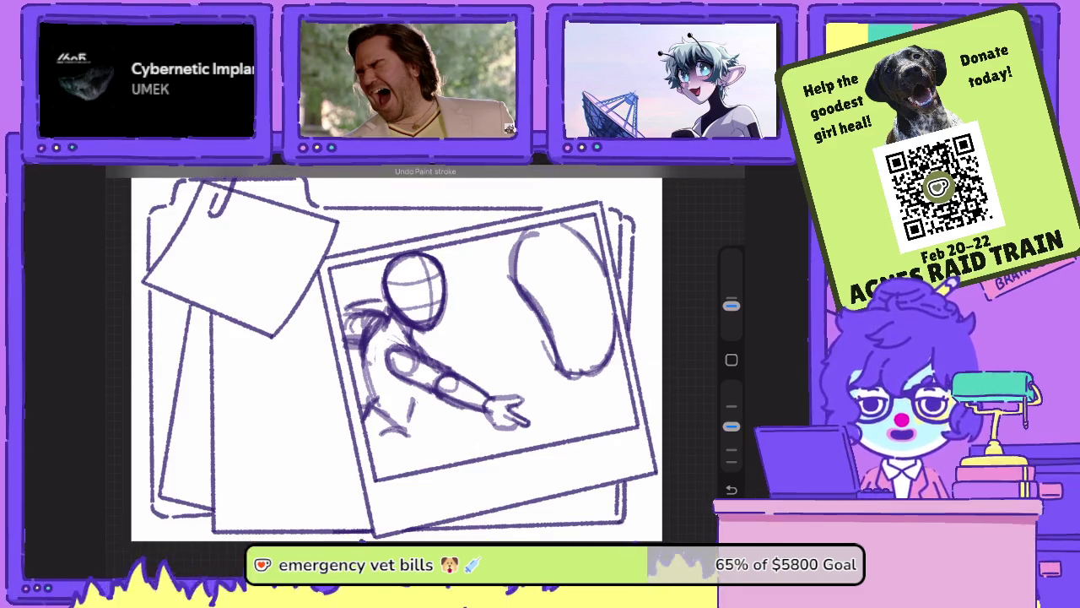
pyautogui.moveTo(521, 226); pyautogui.dragTo(503, 294)
pyautogui.moveTo(501, 241); pyautogui.dragTo(544, 353)
pyautogui.moveTo(522, 300)
pyautogui.mouseDown()
pyautogui.moveTo(551, 371)
pyautogui.moveTo(572, 375)
pyautogui.mouseUp()
pyautogui.moveTo(545, 244)
pyautogui.mouseDown()
pyautogui.moveTo(592, 245)
pyautogui.moveTo(615, 272)
pyautogui.moveTo(597, 285)
pyautogui.moveTo(577, 252)
pyautogui.moveTo(595, 250)
pyautogui.moveTo(594, 238)
pyautogui.moveTo(567, 271)
pyautogui.moveTo(562, 309)
pyautogui.moveTo(547, 285)
pyautogui.moveTo(552, 307)
pyautogui.moveTo(559, 254)
pyautogui.moveTo(537, 249)
pyautogui.moveTo(553, 264)
pyautogui.moveTo(545, 243)
pyautogui.moveTo(536, 255)
pyautogui.moveTo(557, 318)
pyautogui.mouseUp()
pyautogui.moveTo(564, 261); pyautogui.dragTo(560, 317)
pyautogui.moveTo(601, 255)
pyautogui.mouseDown()
pyautogui.moveTo(589, 293)
pyautogui.moveTo(606, 295)
pyautogui.mouseUp()
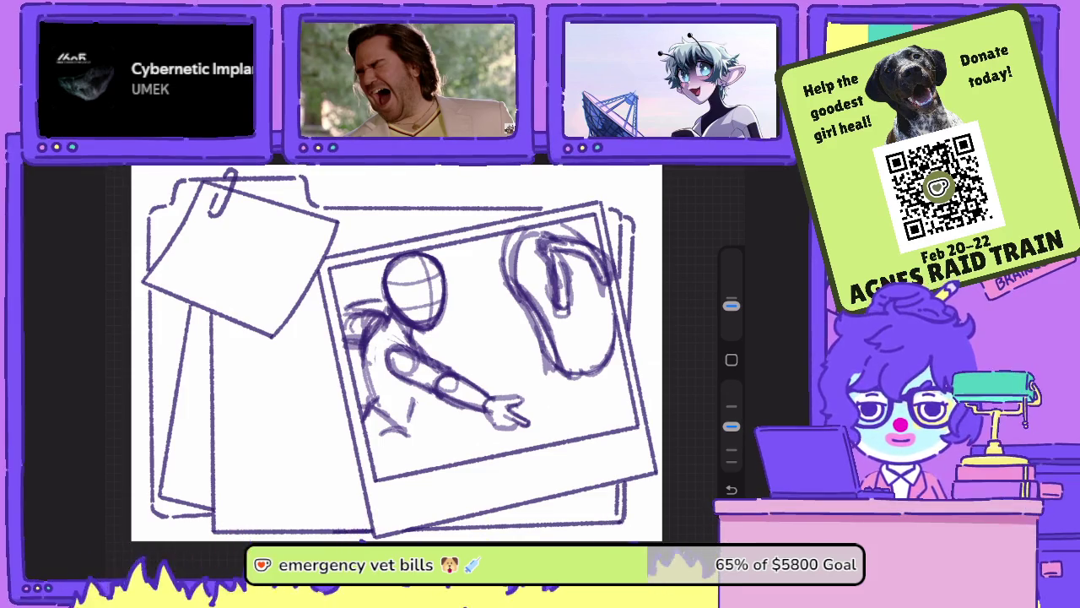
# - Lasso the ghost oval and move it slightly up and left toward the hand
pyautogui.press('s')
pyautogui.moveTo(494, 207)
pyautogui.mouseDown()
pyautogui.moveTo(480, 283)
pyautogui.moveTo(509, 346)
pyautogui.moveTo(601, 211)
pyautogui.moveTo(547, 217)
pyautogui.mouseUp()
pyautogui.press('v')
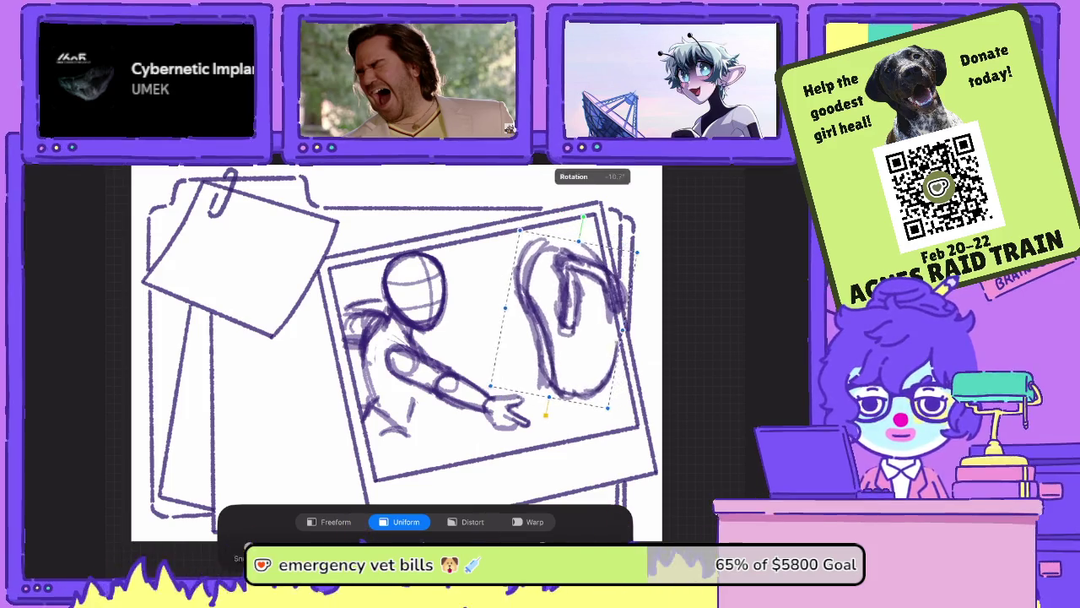
pyautogui.moveTo(564, 325); pyautogui.dragTo(560, 304)
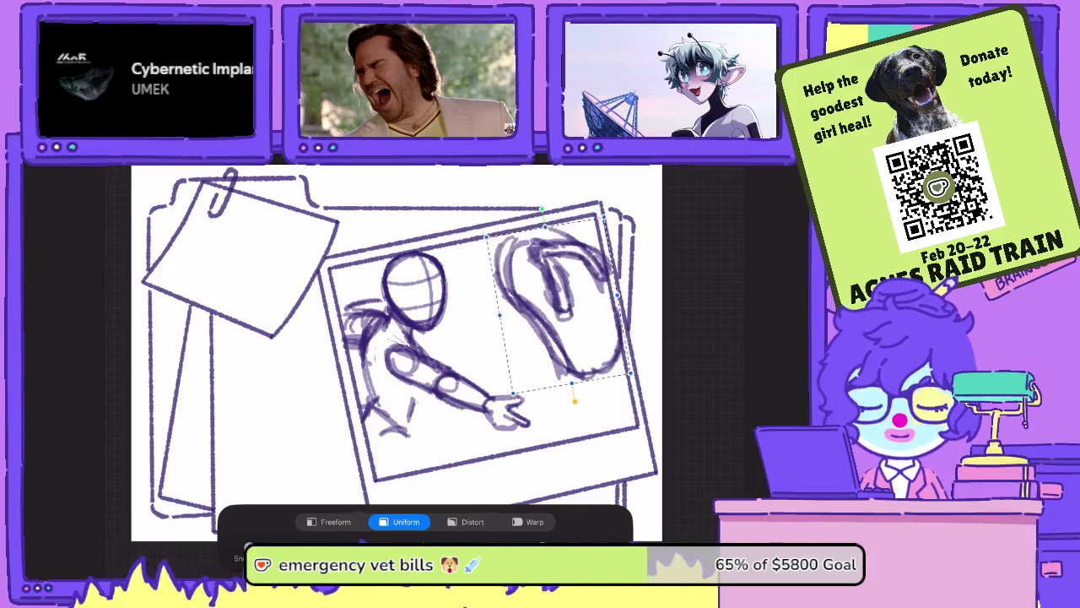
pyautogui.press('v')
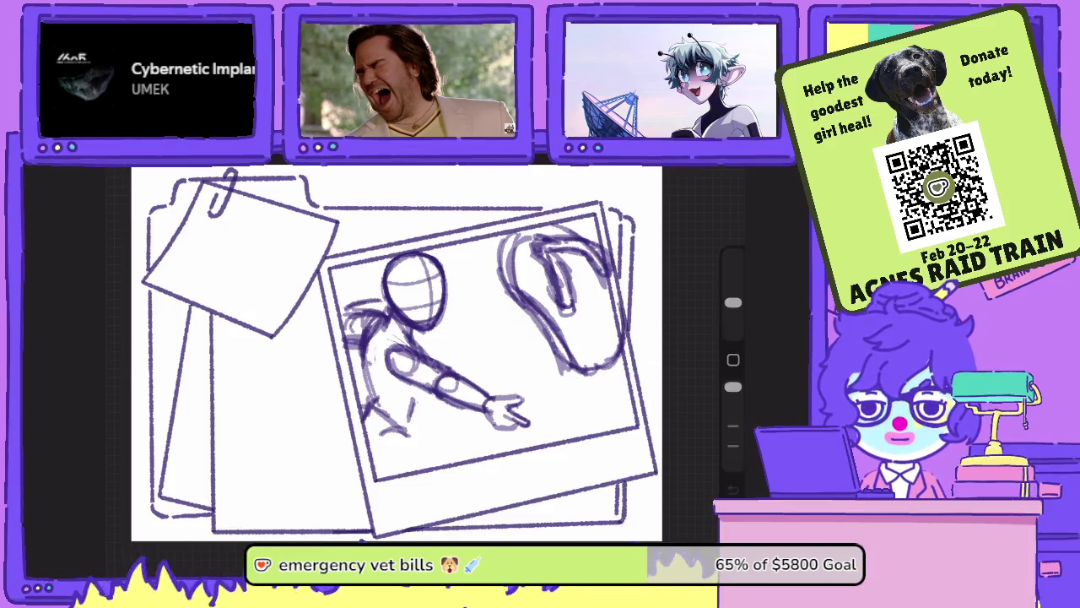
pyautogui.moveTo(540, 325)
pyautogui.mouseDown()
pyautogui.moveTo(565, 367)
pyautogui.moveTo(557, 350)
pyautogui.mouseUp()
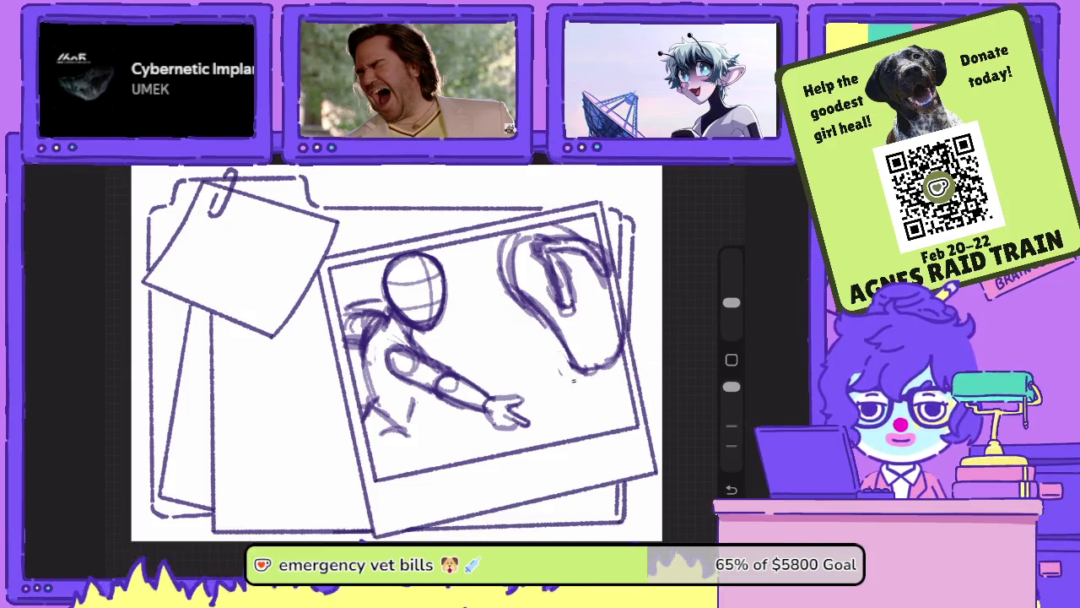
pyautogui.press('b')
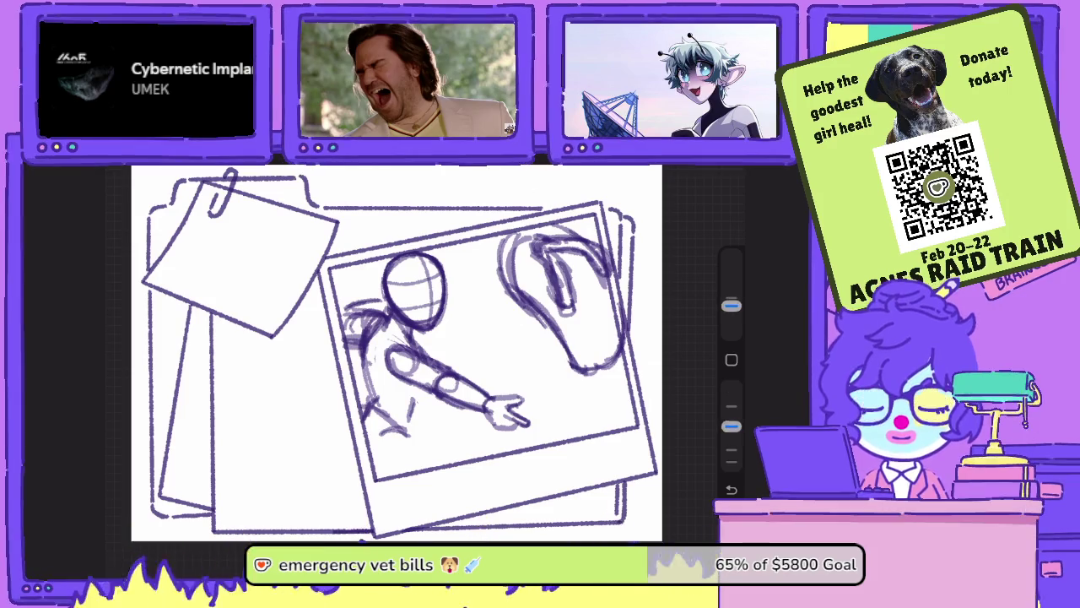
pyautogui.moveTo(532, 253)
pyautogui.mouseDown()
pyautogui.moveTo(565, 342)
pyautogui.moveTo(582, 363)
pyautogui.moveTo(614, 368)
pyautogui.mouseUp()
pyautogui.moveTo(547, 321); pyautogui.dragTo(619, 371)
pyautogui.moveTo(527, 296); pyautogui.dragTo(570, 351)
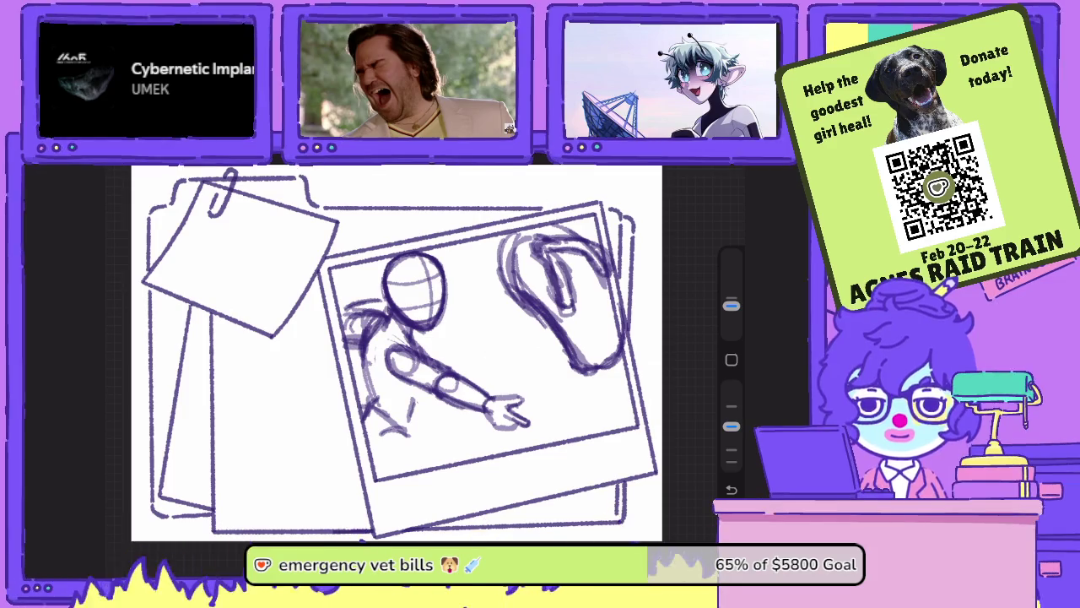
pyautogui.moveTo(506, 303)
pyautogui.mouseDown()
pyautogui.moveTo(527, 389)
pyautogui.moveTo(380, 253)
pyautogui.mouseUp()
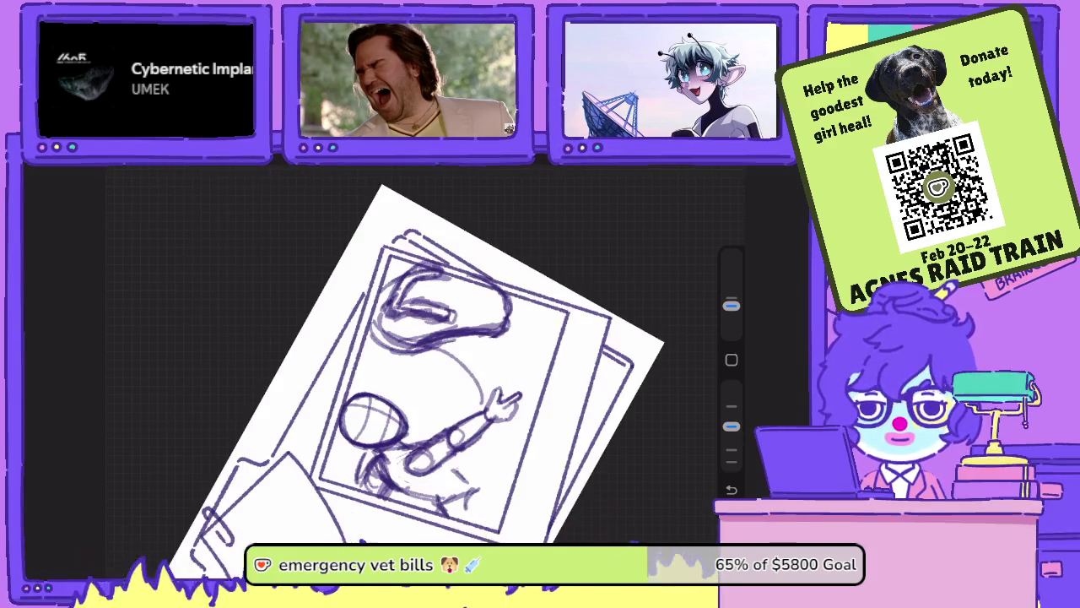
pyautogui.moveTo(467, 340); pyautogui.dragTo(487, 380)
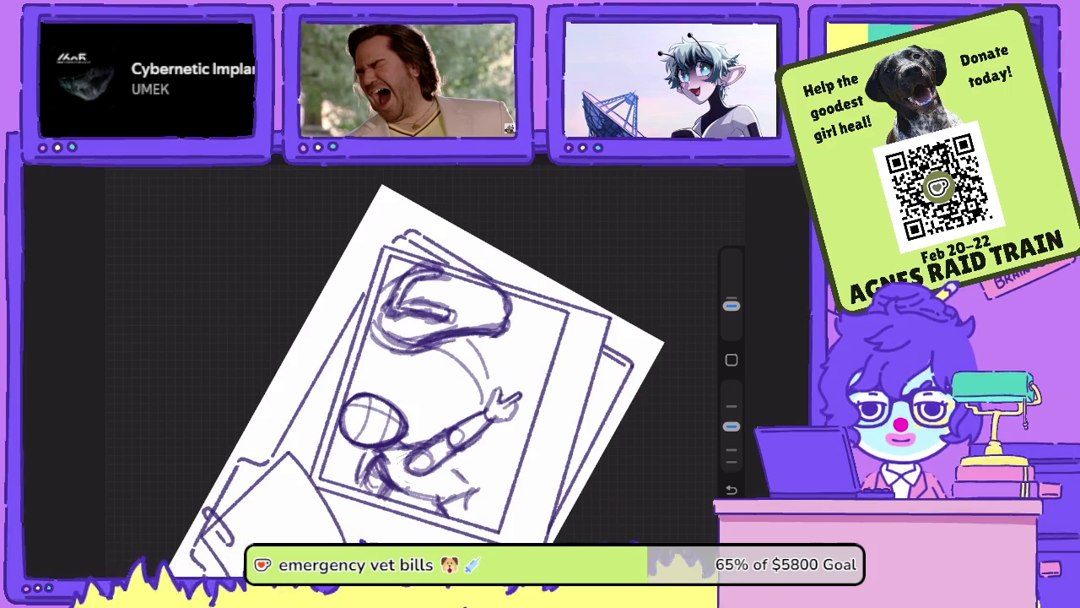
pyautogui.moveTo(490, 339)
pyautogui.mouseDown()
pyautogui.moveTo(509, 385)
pyautogui.moveTo(518, 379)
pyautogui.mouseUp()
pyautogui.moveTo(422, 380); pyautogui.dragTo(380, 295)
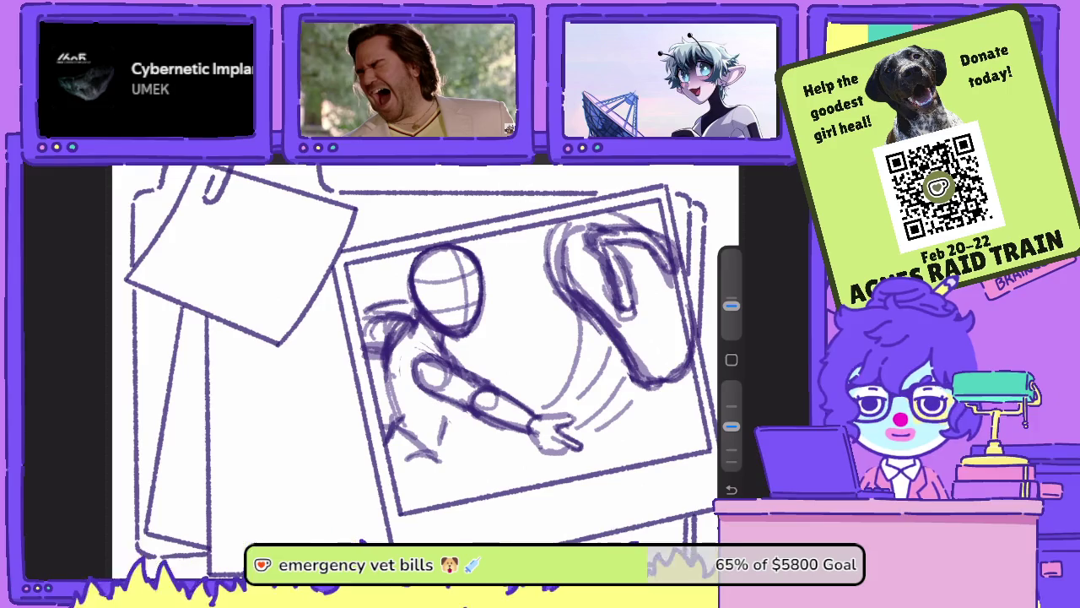
pyautogui.moveTo(447, 282); pyautogui.dragTo(414, 237)
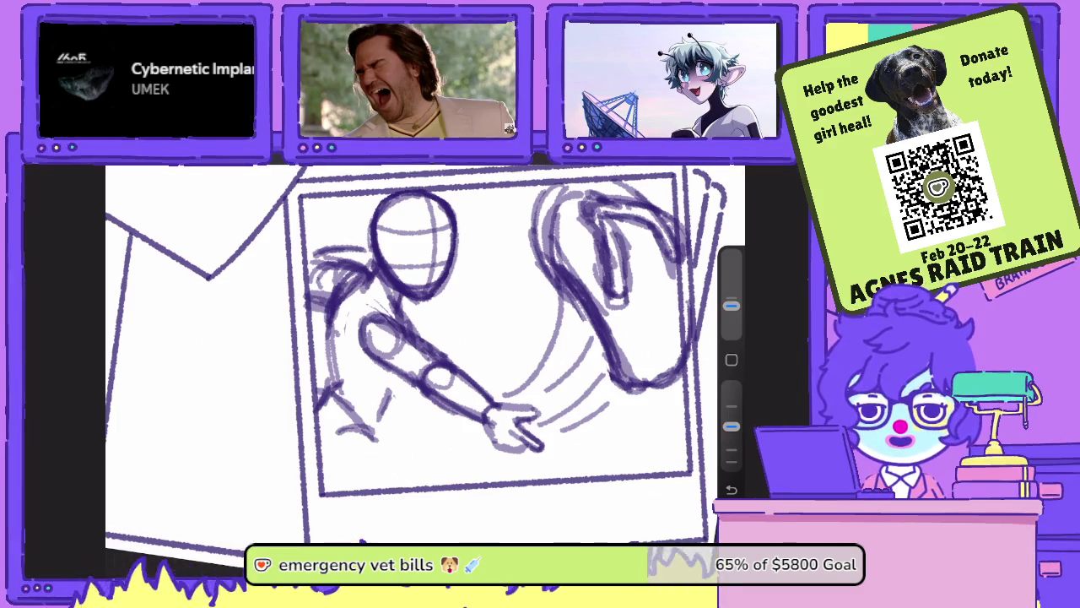
# - Erase the stray marks near the figure's hand and along the forearm
pyautogui.scroll(-2, 422, 354)
pyautogui.scroll(-3, 422, 355)
pyautogui.scroll(-2, 422, 354)
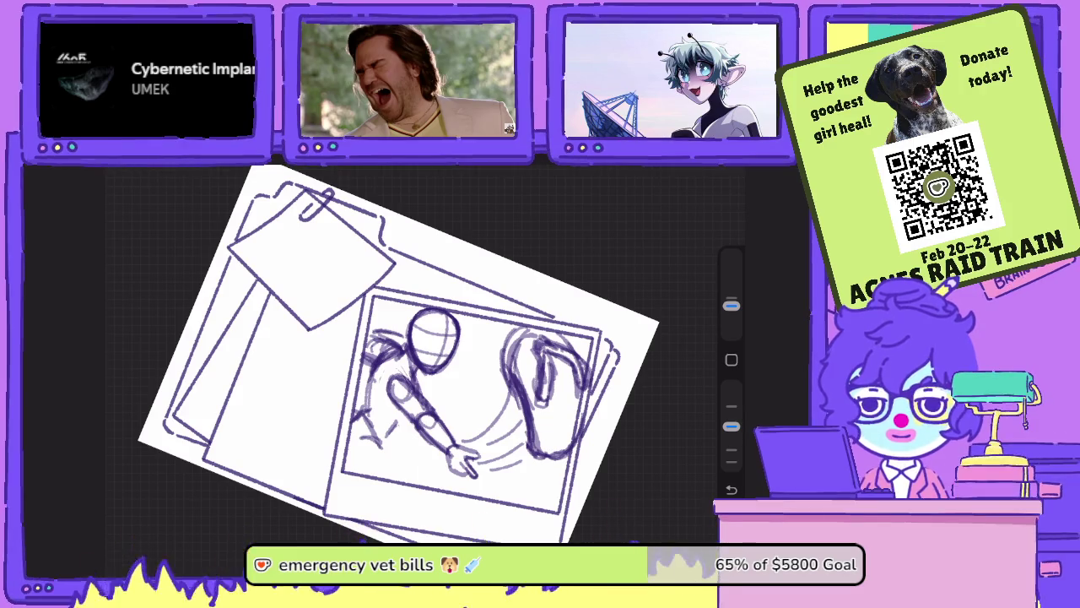
pyautogui.moveTo(730, 426); pyautogui.dragTo(730, 387)
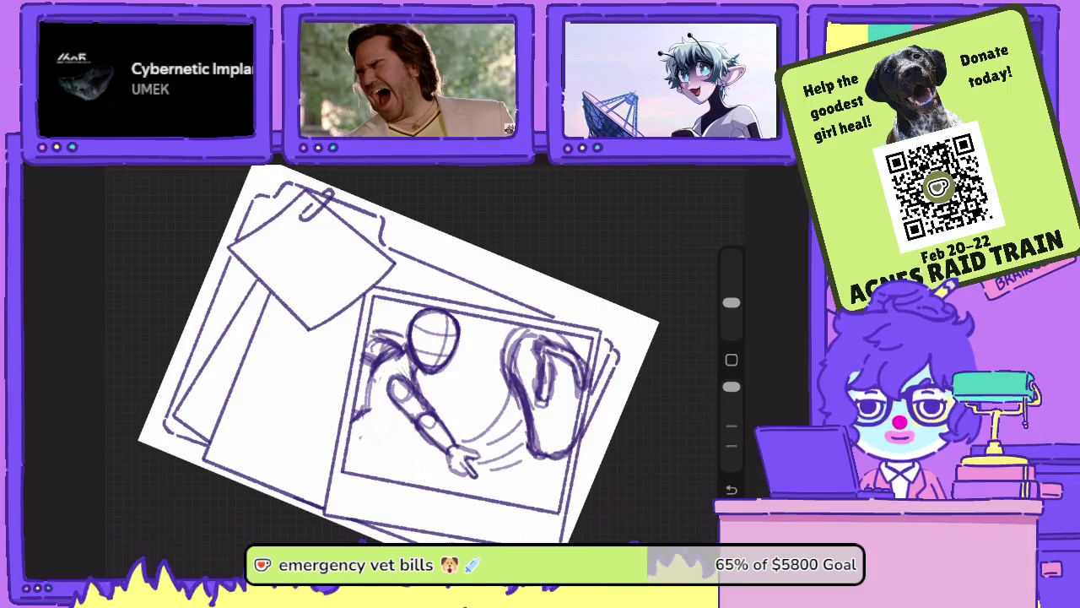
pyautogui.scroll(5, 413, 363)
pyautogui.moveTo(448, 361); pyautogui.dragTo(444, 381)
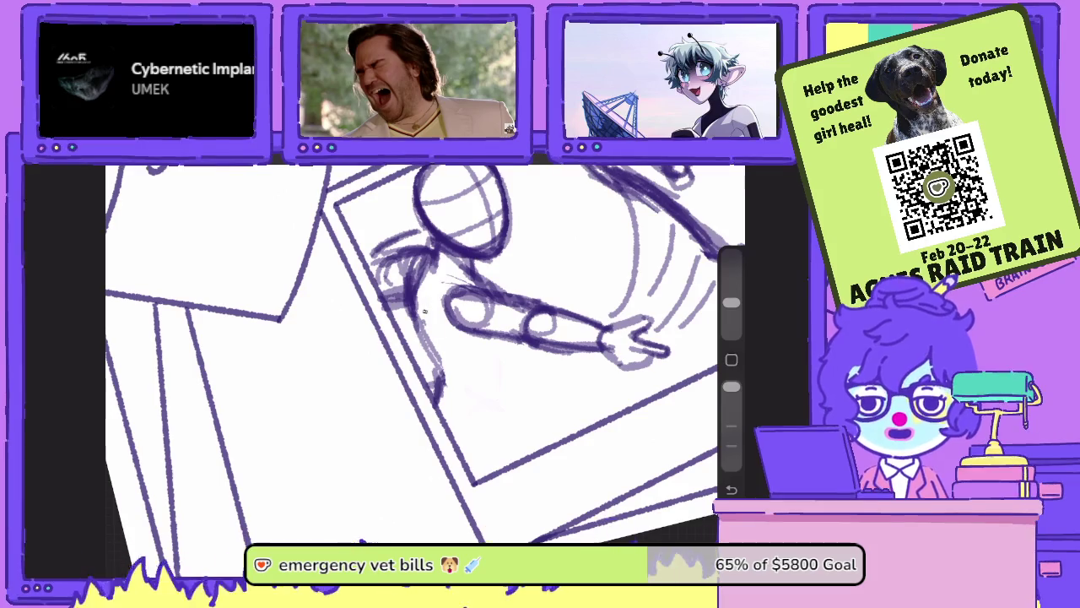
pyautogui.moveTo(437, 340); pyautogui.dragTo(440, 382)
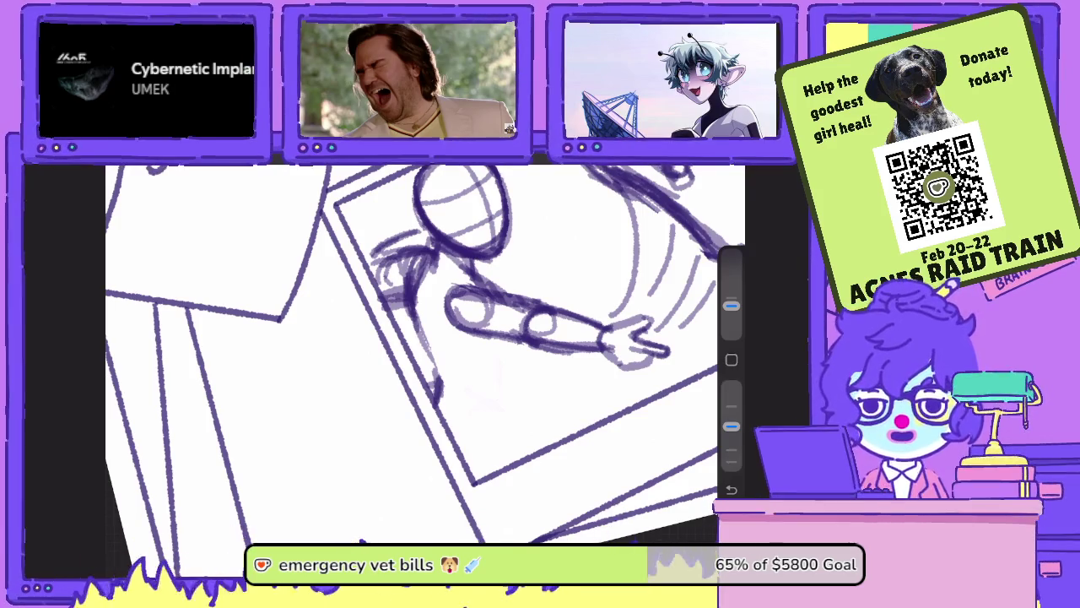
# - Level the view and darken the figure's shoulder and upper arm
pyautogui.moveTo(460, 207); pyautogui.dragTo(396, 254)
pyautogui.moveTo(371, 331); pyautogui.dragTo(396, 355)
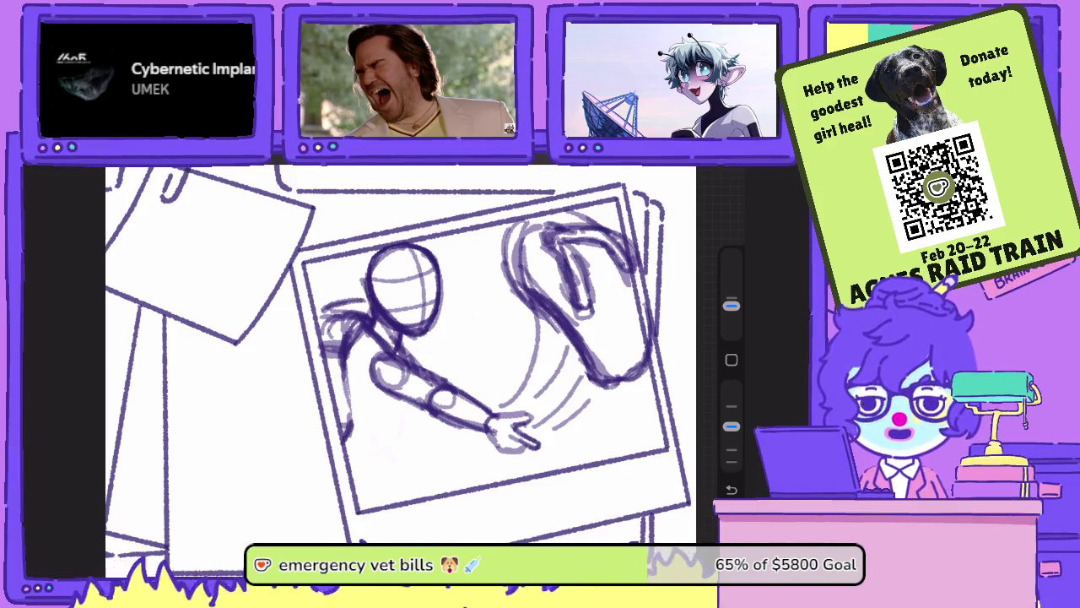
pyautogui.moveTo(731, 426); pyautogui.dragTo(731, 387)
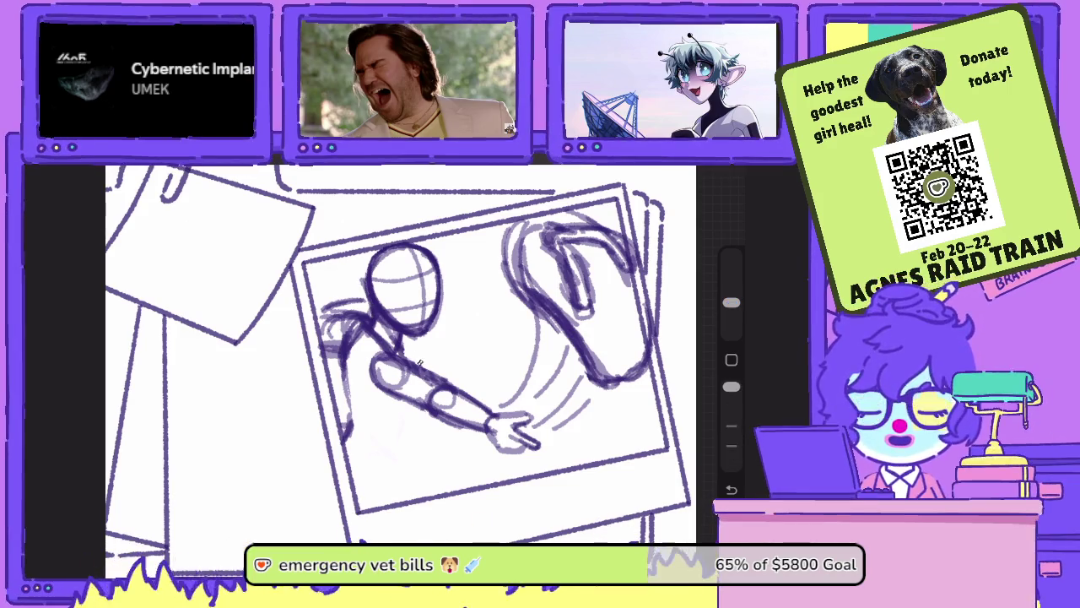
pyautogui.click(581, 166)
pyautogui.click(580, 165)
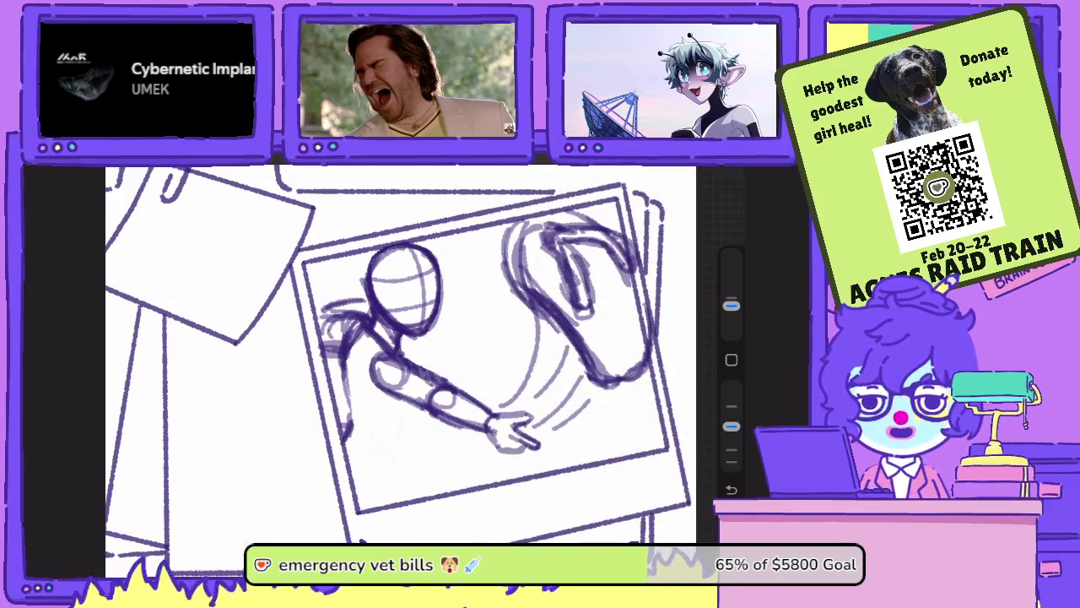
pyautogui.scroll(-2, 380, 355)
pyautogui.scroll(-2, 380, 354)
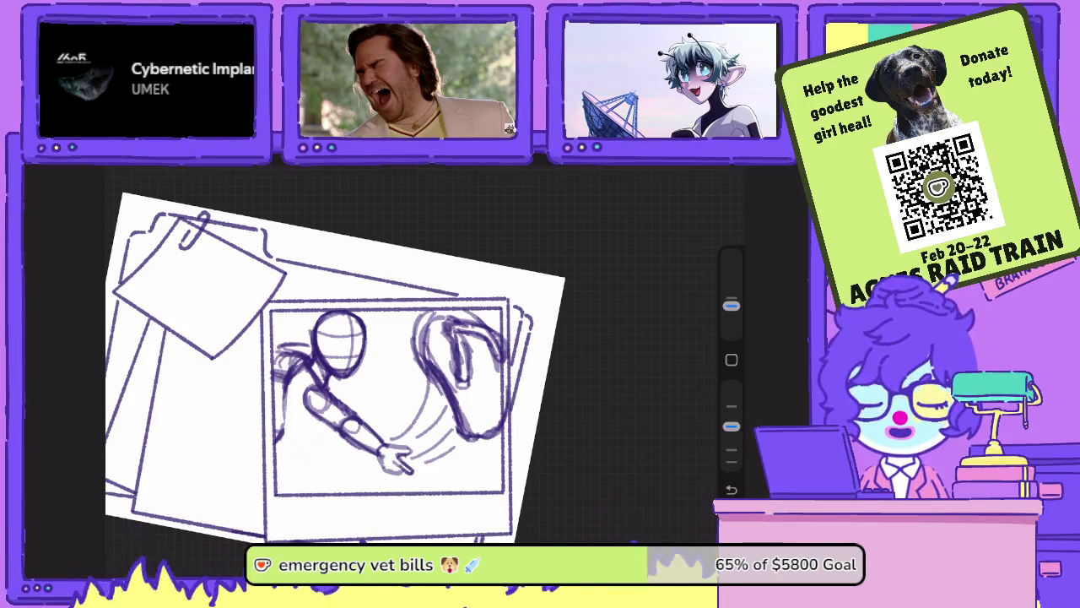
pyautogui.scroll(3, 338, 388)
pyautogui.scroll(1, 337, 388)
# - Reinforce the figure's back line, neck and shoulder, with strokes below the arm
pyautogui.moveTo(320, 331)
pyautogui.mouseDown()
pyautogui.moveTo(337, 447)
pyautogui.moveTo(384, 450)
pyautogui.moveTo(409, 386)
pyautogui.mouseUp()
pyautogui.moveTo(387, 446); pyautogui.dragTo(405, 390)
pyautogui.moveTo(407, 314); pyautogui.dragTo(418, 334)
pyautogui.moveTo(380, 296)
pyautogui.mouseDown()
pyautogui.moveTo(400, 319)
pyautogui.moveTo(384, 322)
pyautogui.moveTo(402, 332)
pyautogui.mouseUp()
pyautogui.scroll(-5, 422, 355)
pyautogui.scroll(3, 422, 355)
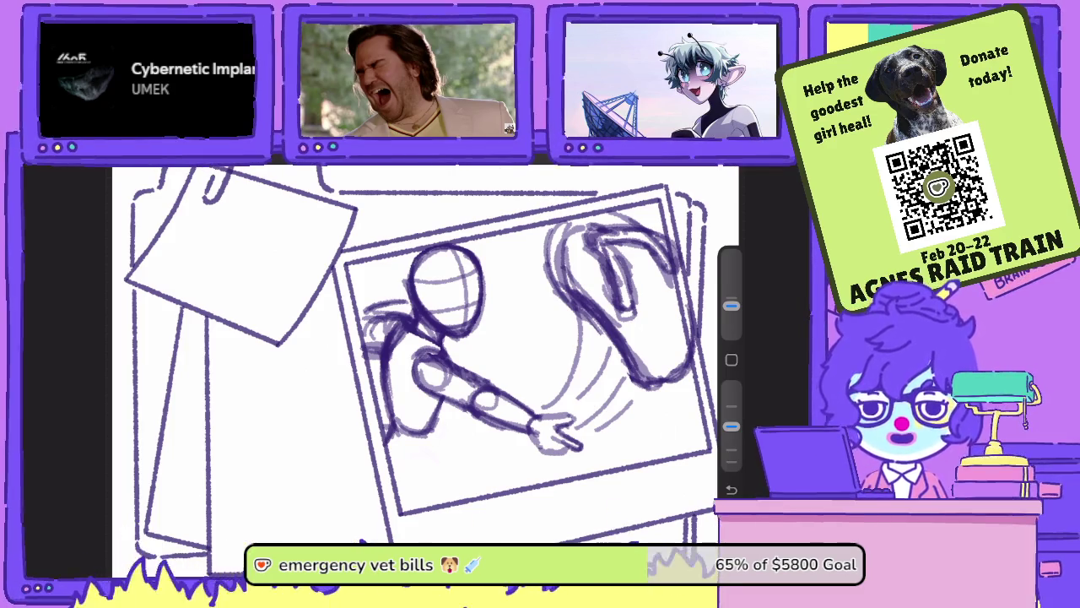
pyautogui.press('e')
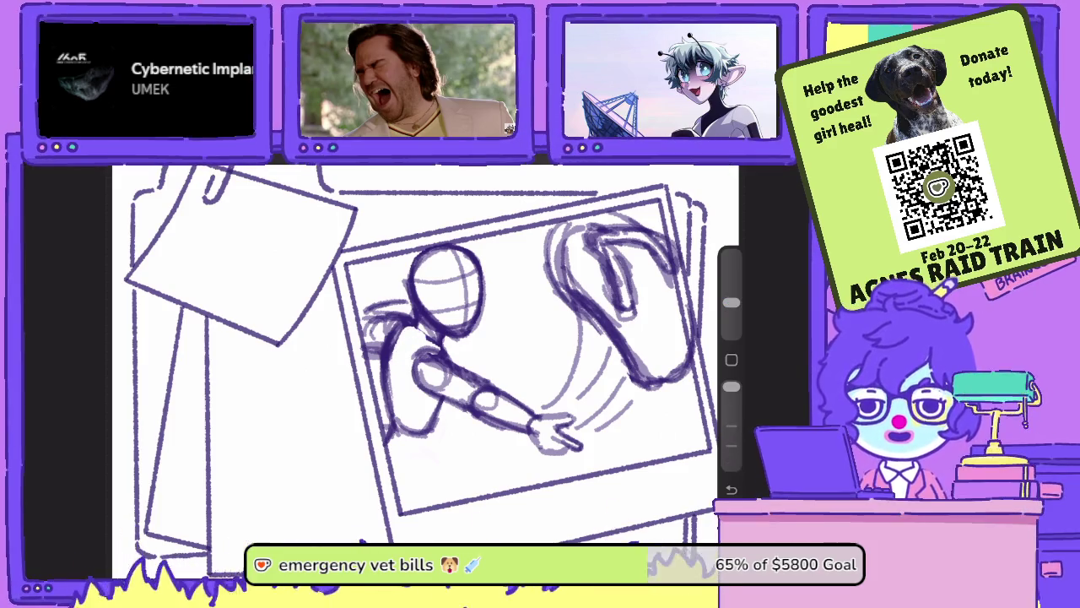
# - Pencil in the figure's back, arm and hip lines, undoing one stray side stroke
pyautogui.press('b')
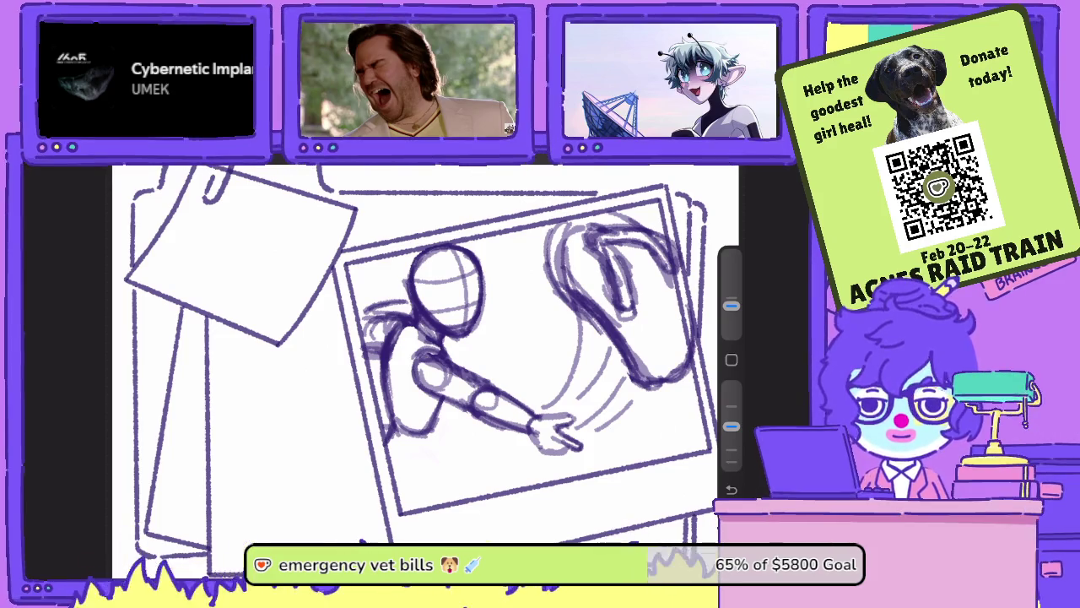
pyautogui.moveTo(386, 372); pyautogui.dragTo(390, 443)
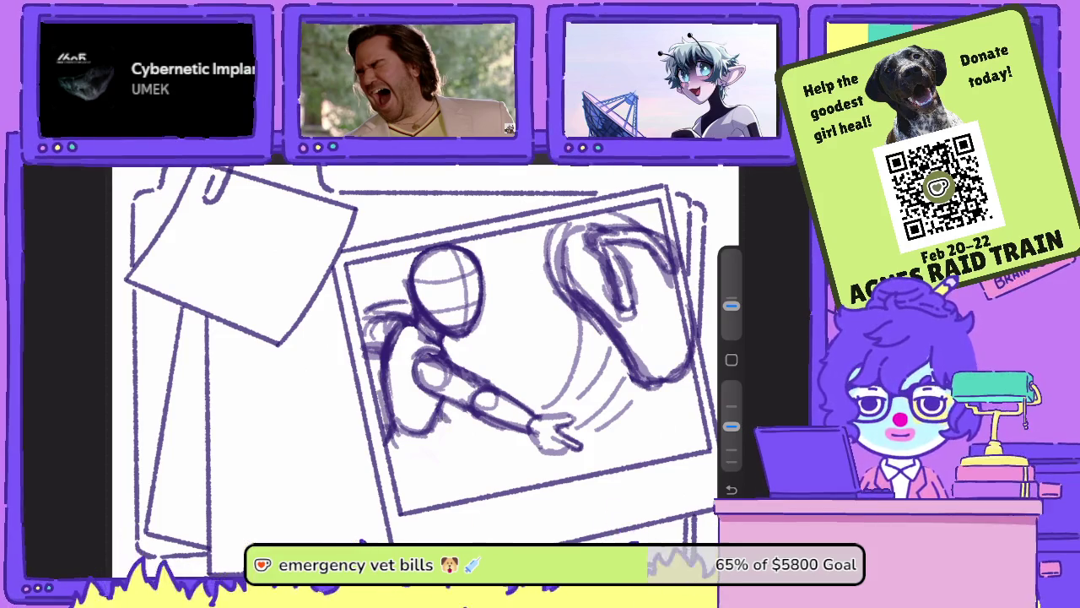
pyautogui.moveTo(446, 414)
pyautogui.mouseDown()
pyautogui.moveTo(480, 434)
pyautogui.moveTo(495, 470)
pyautogui.moveTo(479, 449)
pyautogui.mouseUp()
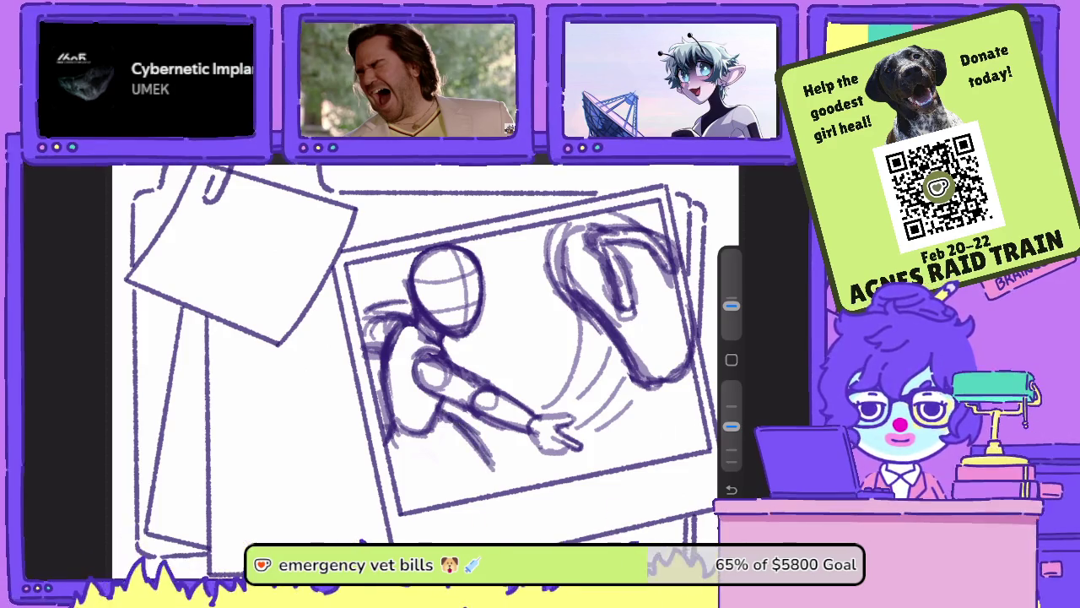
pyautogui.moveTo(439, 412)
pyautogui.mouseDown()
pyautogui.moveTo(426, 429)
pyautogui.moveTo(437, 432)
pyautogui.mouseUp()
pyautogui.moveTo(397, 366); pyautogui.dragTo(381, 432)
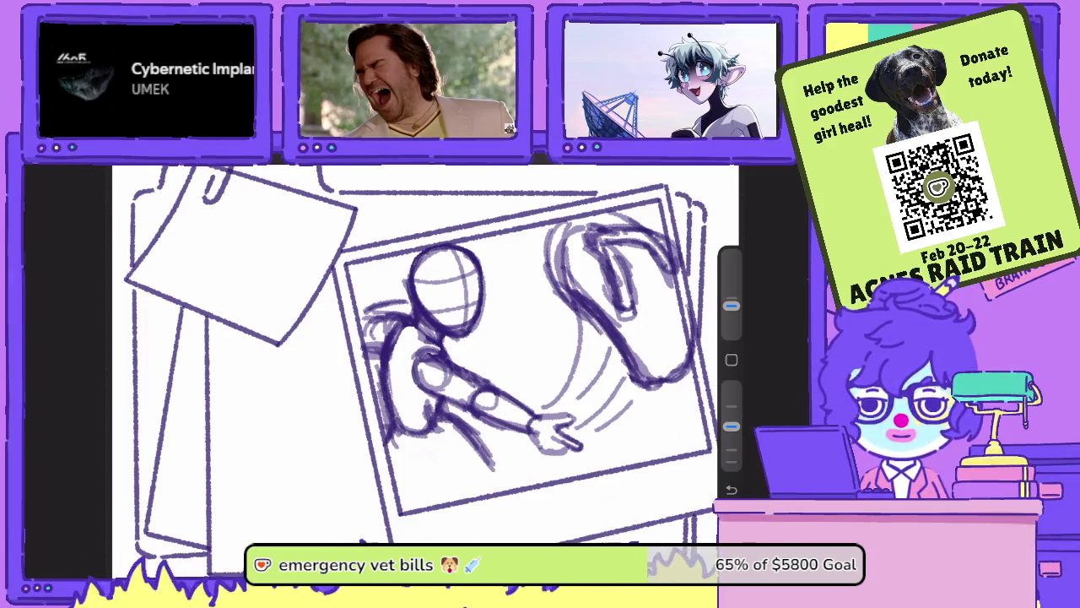
pyautogui.hotkey('ctrl', 'z')
pyautogui.hotkey('ctrl', 'z')
pyautogui.hotkey('ctrl', 'z')
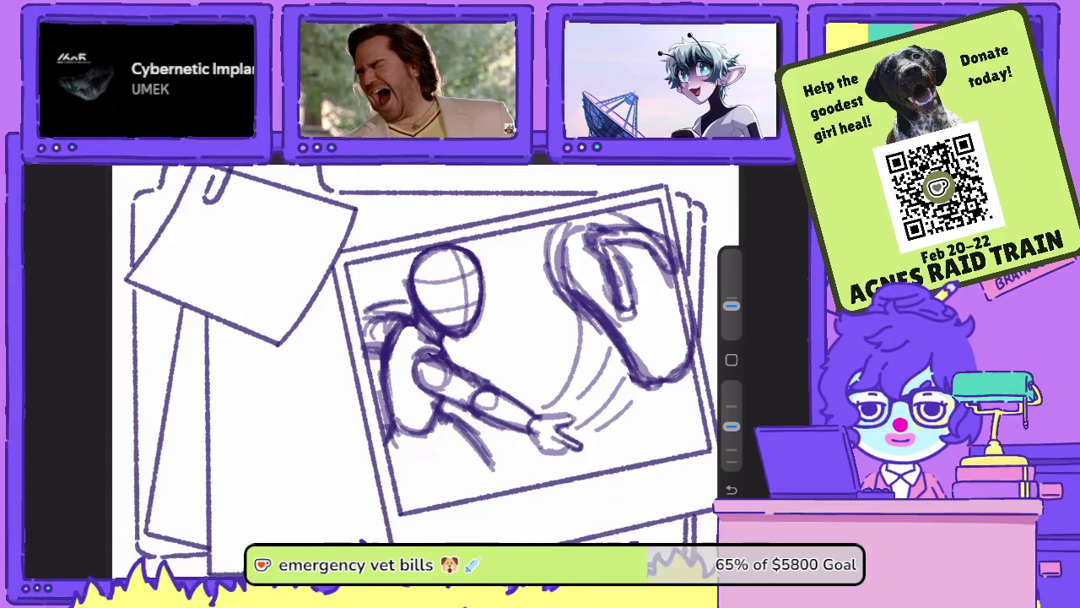
# - Sketch the figure's lower body and legs and strengthen its left edge
pyautogui.moveTo(463, 420); pyautogui.dragTo(448, 450)
pyautogui.moveTo(397, 427)
pyautogui.mouseDown()
pyautogui.moveTo(445, 456)
pyautogui.moveTo(452, 491)
pyautogui.moveTo(397, 501)
pyautogui.mouseUp()
pyautogui.moveTo(407, 454); pyautogui.dragTo(383, 504)
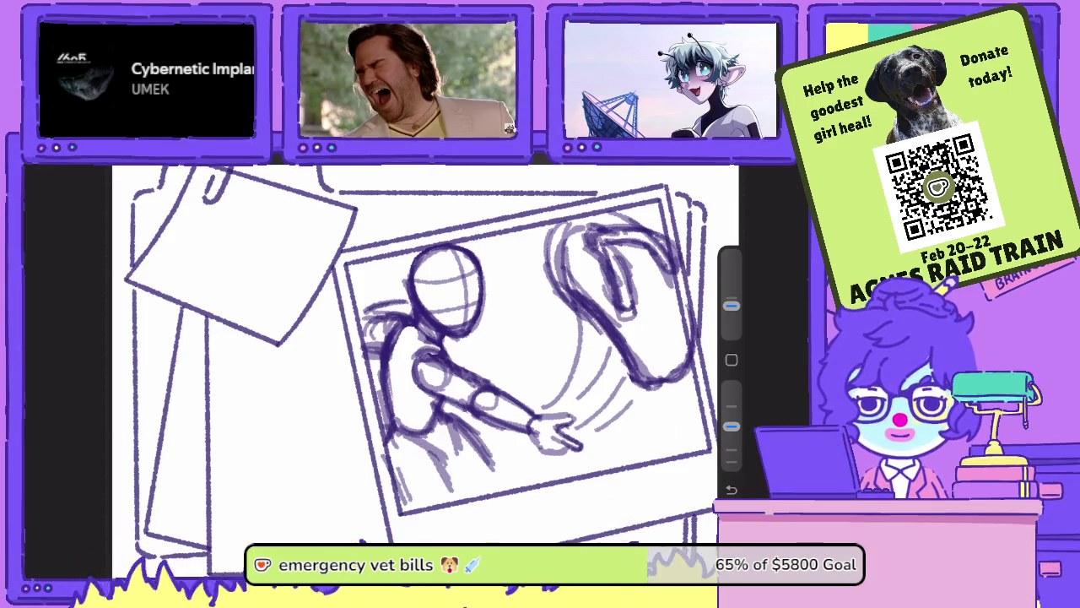
pyautogui.moveTo(456, 470); pyautogui.dragTo(439, 501)
pyautogui.moveTo(438, 453)
pyautogui.mouseDown()
pyautogui.moveTo(391, 481)
pyautogui.moveTo(441, 473)
pyautogui.mouseUp()
pyautogui.moveTo(388, 380); pyautogui.dragTo(376, 449)
pyautogui.moveTo(385, 365); pyautogui.dragTo(380, 437)
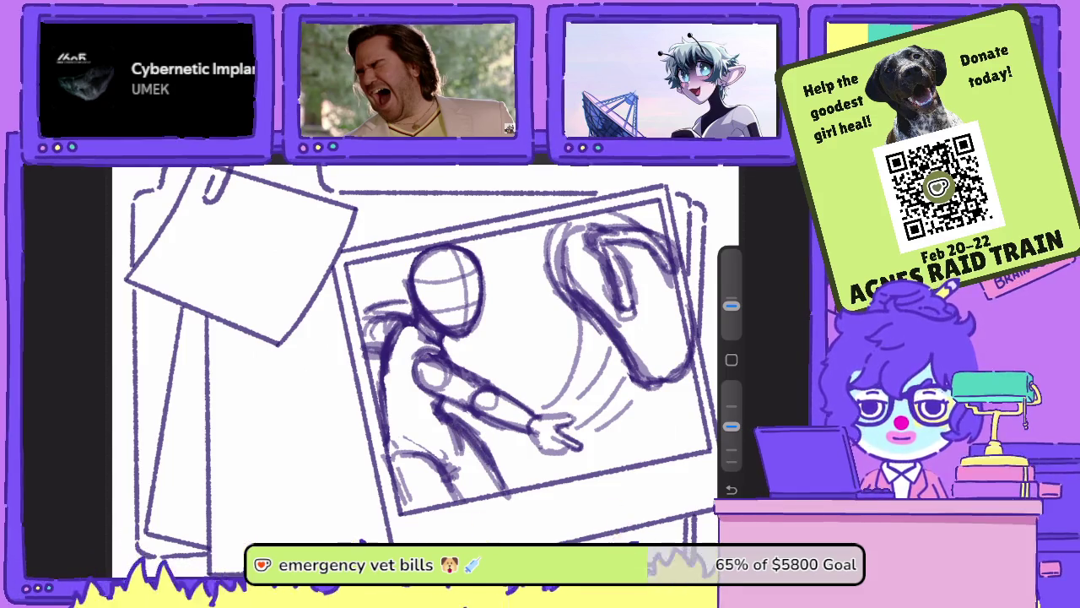
pyautogui.press('e')
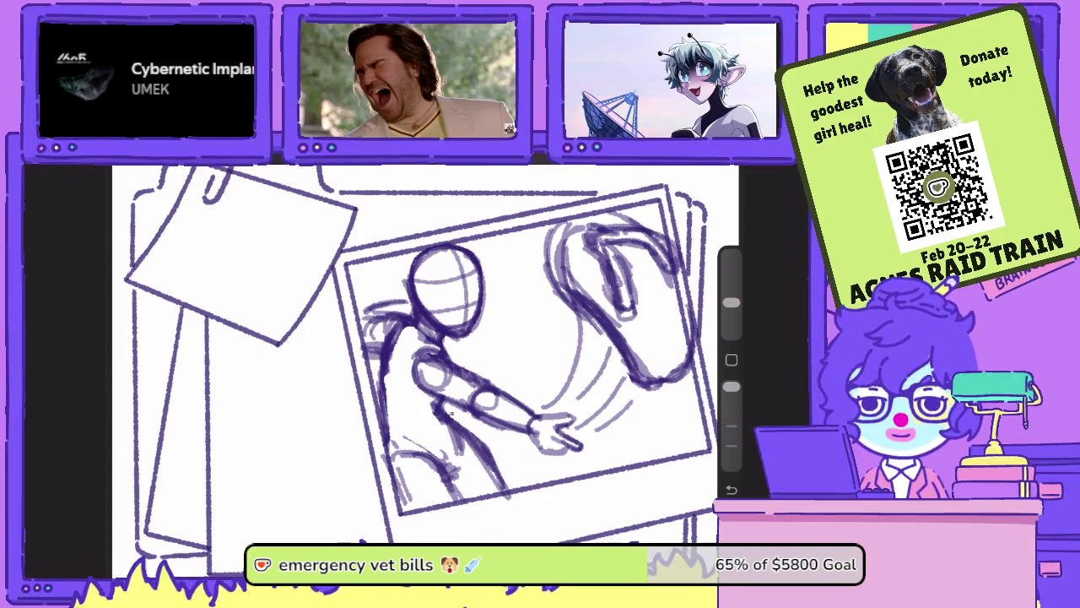
pyautogui.scroll(-5, 426, 354)
pyautogui.scroll(5, 426, 355)
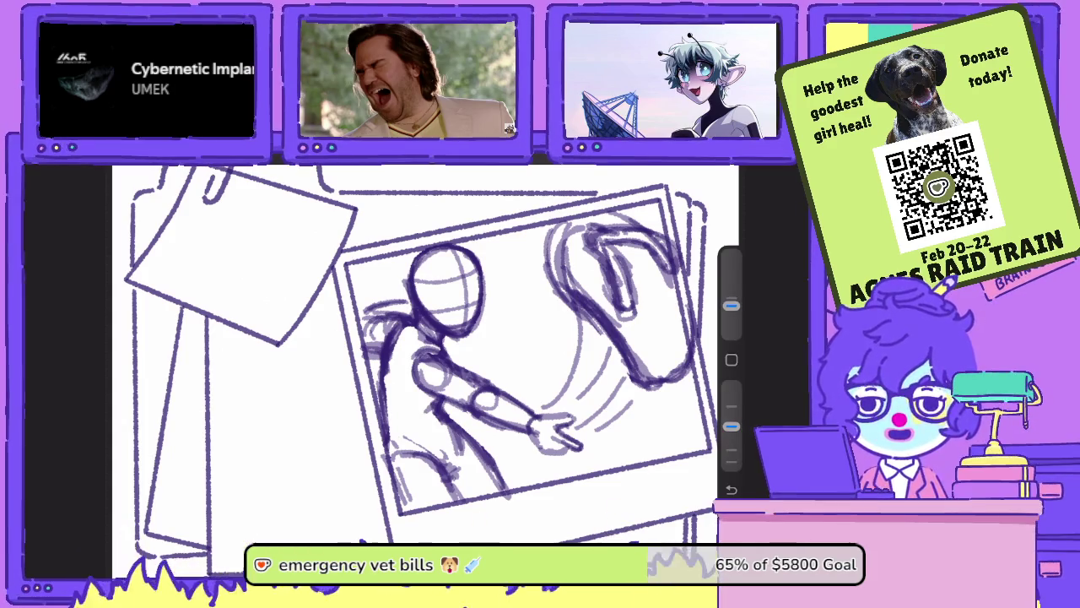
pyautogui.scroll(-3, 422, 354)
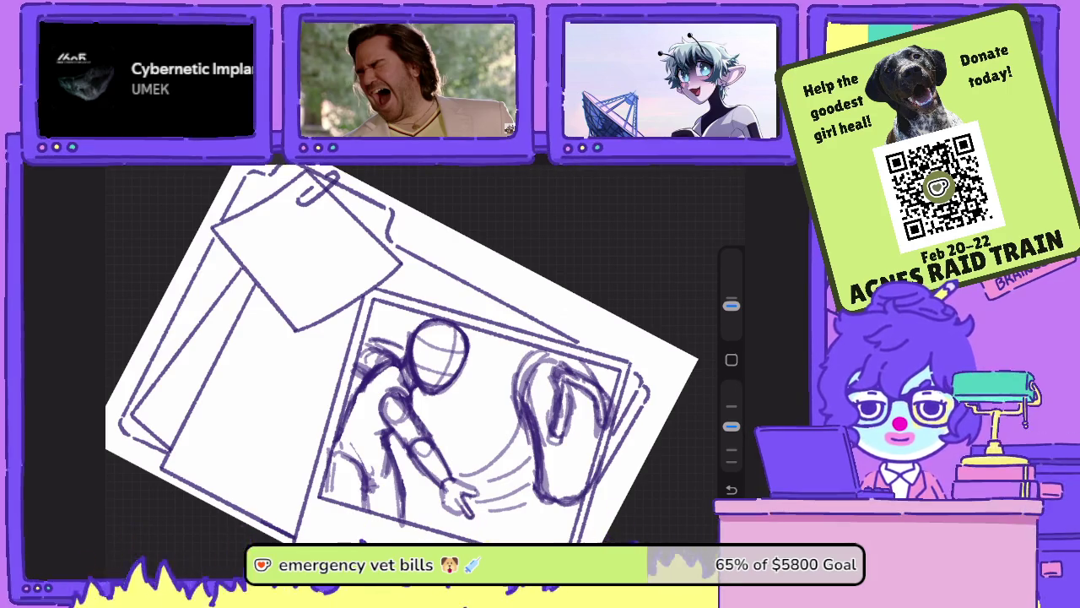
pyautogui.scroll(3, 422, 355)
# - Lower Layer 38's opacity to fade the sketch
pyautogui.press('l')
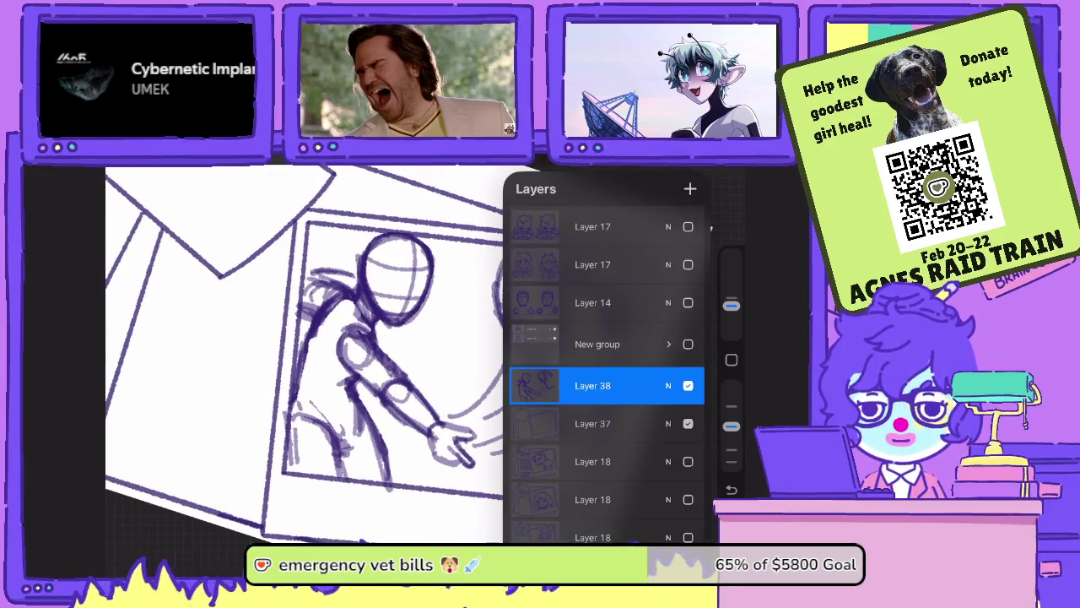
pyautogui.click(667, 385)
pyautogui.moveTo(692, 350); pyautogui.dragTo(583, 349)
pyautogui.click(668, 307)
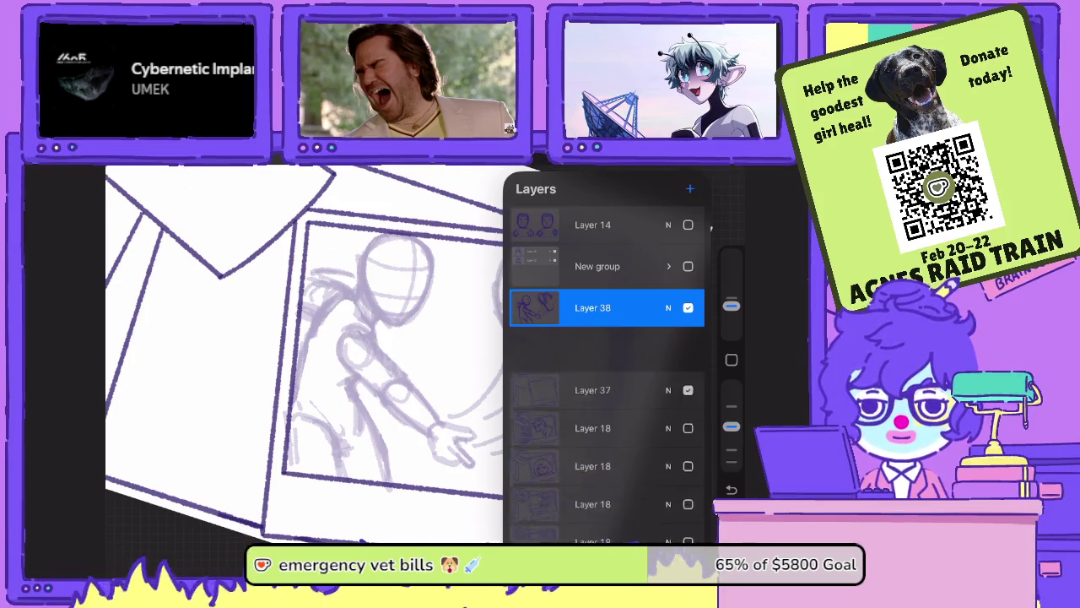
# - Ink the head's arcs and the curve down to the neck with a slightly smaller brush
pyautogui.scroll(5, 414, 354)
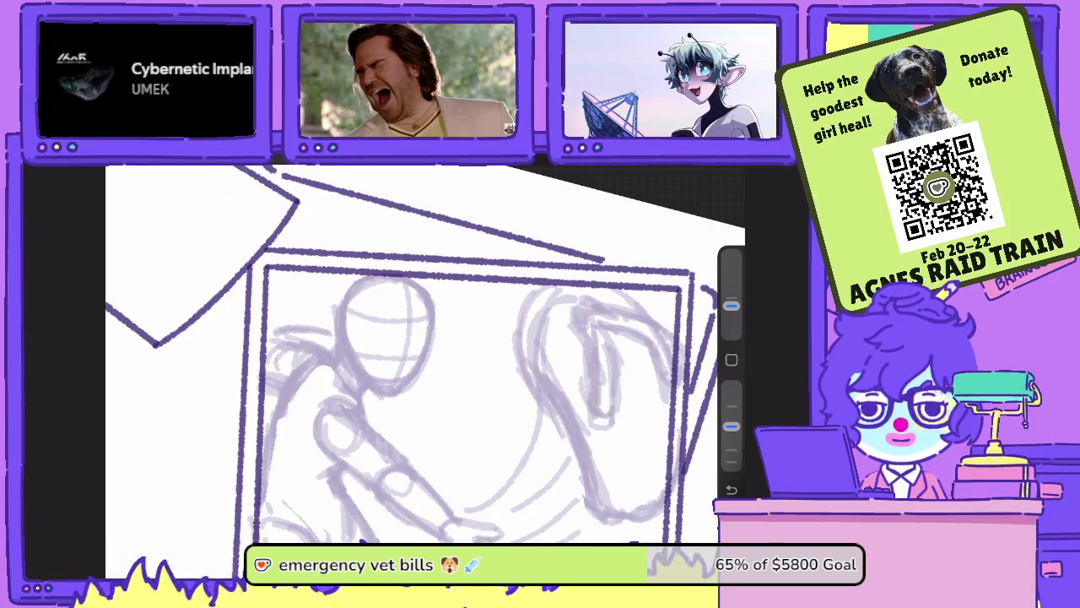
pyautogui.scroll(2, 422, 355)
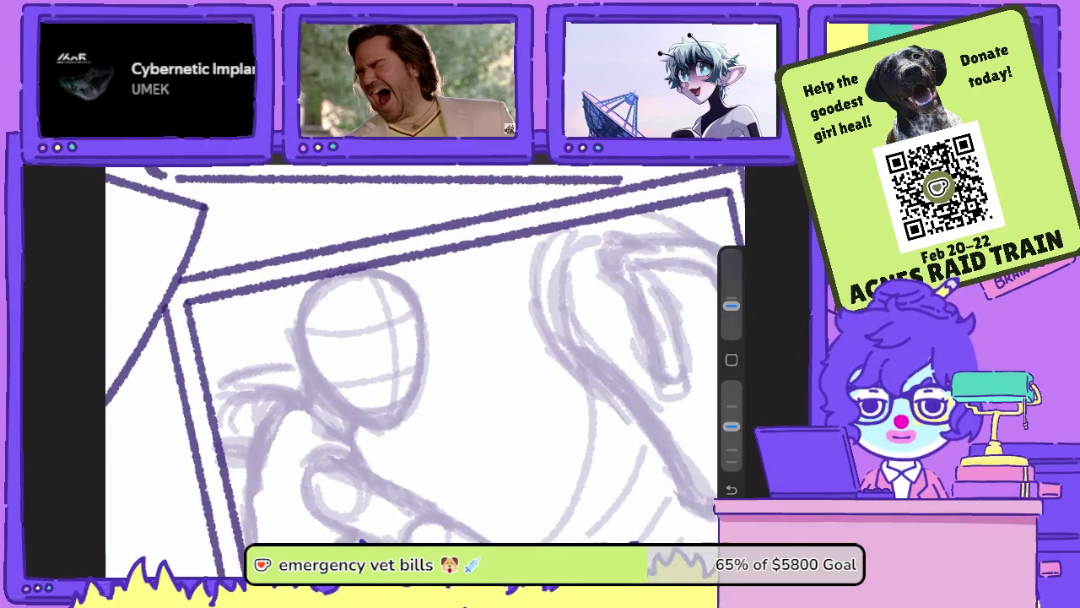
pyautogui.moveTo(351, 304)
pyautogui.mouseDown()
pyautogui.moveTo(363, 324)
pyautogui.moveTo(351, 306)
pyautogui.moveTo(399, 310)
pyautogui.moveTo(401, 366)
pyautogui.mouseUp()
pyautogui.moveTo(414, 319); pyautogui.dragTo(403, 363)
pyautogui.moveTo(408, 297)
pyautogui.mouseDown()
pyautogui.moveTo(400, 361)
pyautogui.moveTo(431, 378)
pyautogui.mouseUp()
pyautogui.moveTo(427, 336); pyautogui.dragTo(439, 392)
pyautogui.moveTo(419, 313); pyautogui.dragTo(435, 388)
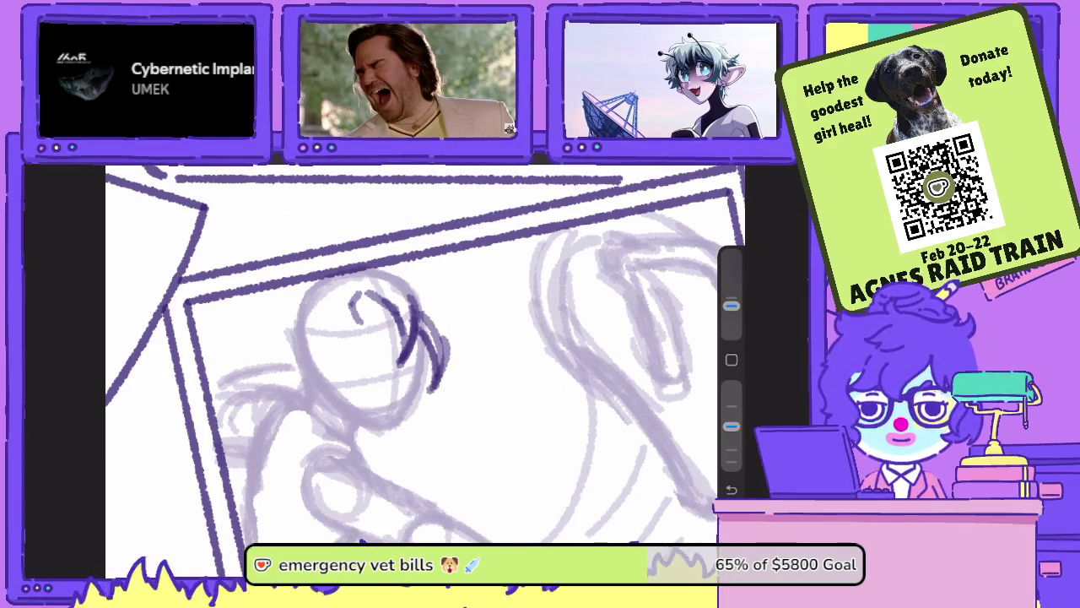
pyautogui.moveTo(731, 305); pyautogui.dragTo(731, 312)
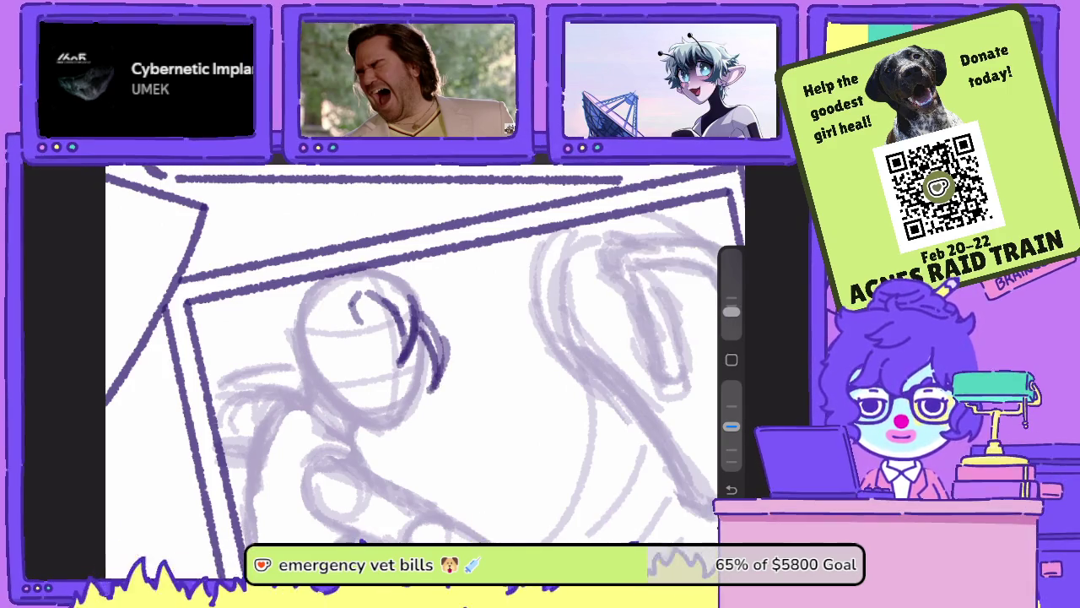
pyautogui.moveTo(424, 374); pyautogui.dragTo(403, 442)
pyautogui.moveTo(447, 399); pyautogui.dragTo(407, 440)
pyautogui.moveTo(446, 379); pyautogui.dragTo(405, 444)
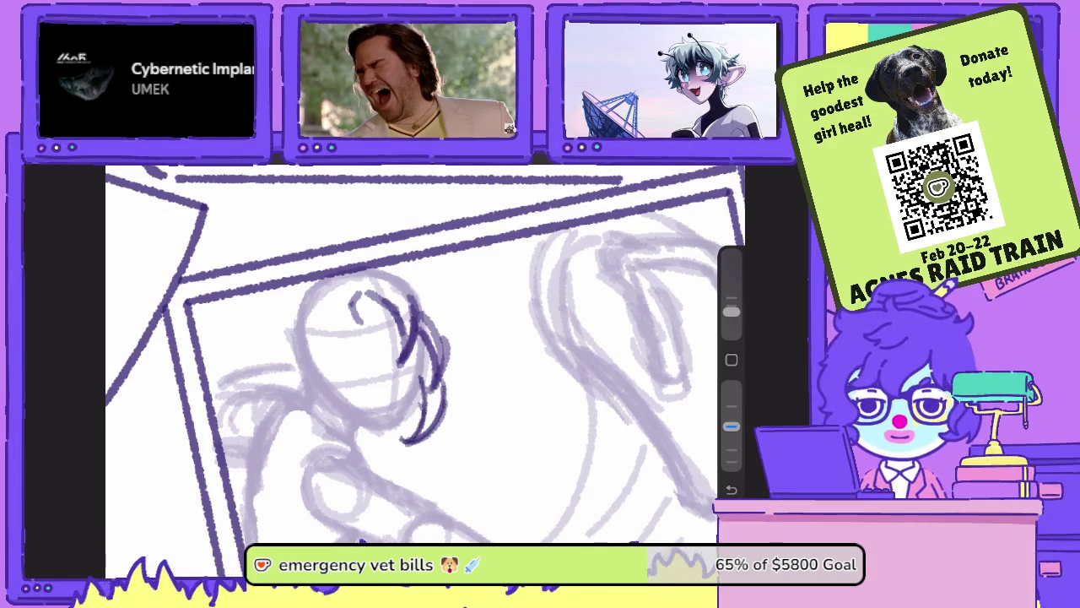
# - Ink dark strokes and thin strands on the right and top of the hair
pyautogui.moveTo(450, 367); pyautogui.dragTo(444, 397)
pyautogui.moveTo(445, 335); pyautogui.dragTo(449, 397)
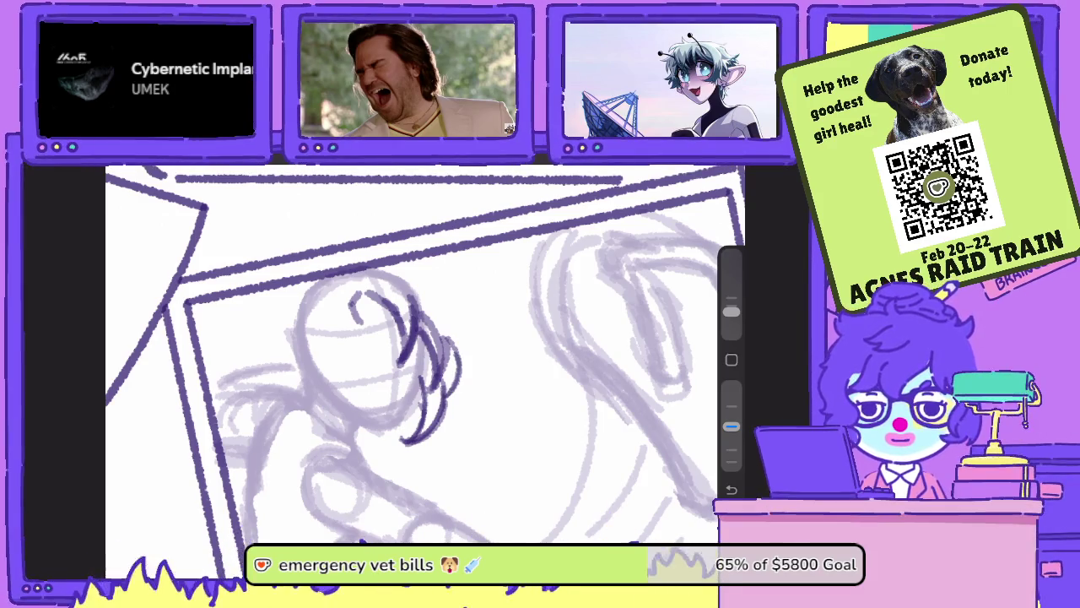
pyautogui.moveTo(449, 335); pyautogui.dragTo(472, 387)
pyautogui.moveTo(442, 313); pyautogui.dragTo(475, 368)
pyautogui.moveTo(439, 314)
pyautogui.mouseDown()
pyautogui.moveTo(475, 295)
pyautogui.moveTo(404, 263)
pyautogui.mouseUp()
pyautogui.scroll(2, 422, 363)
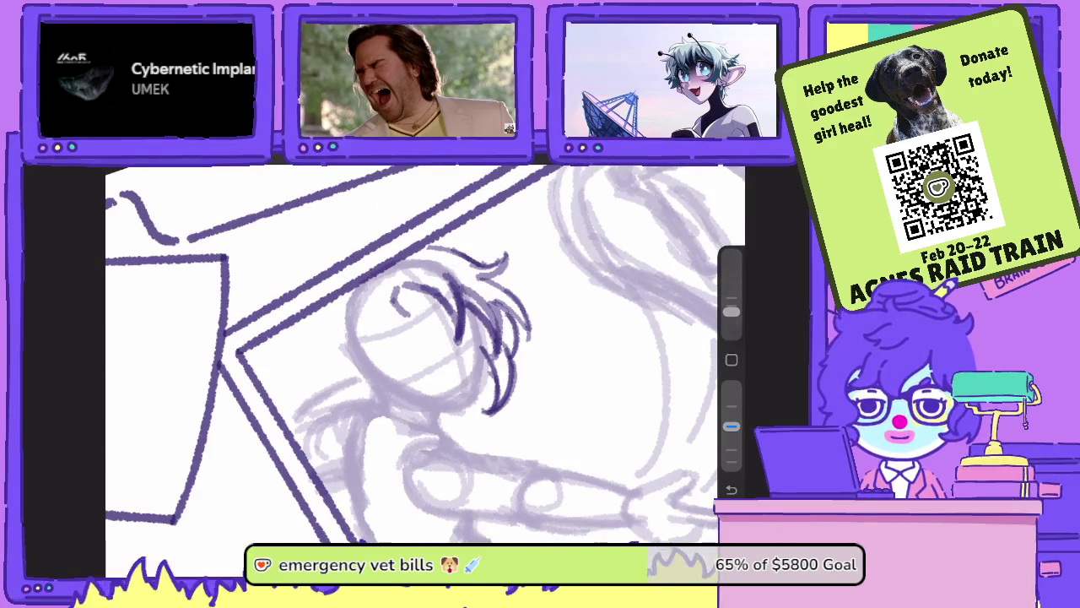
pyautogui.scroll(2, 421, 363)
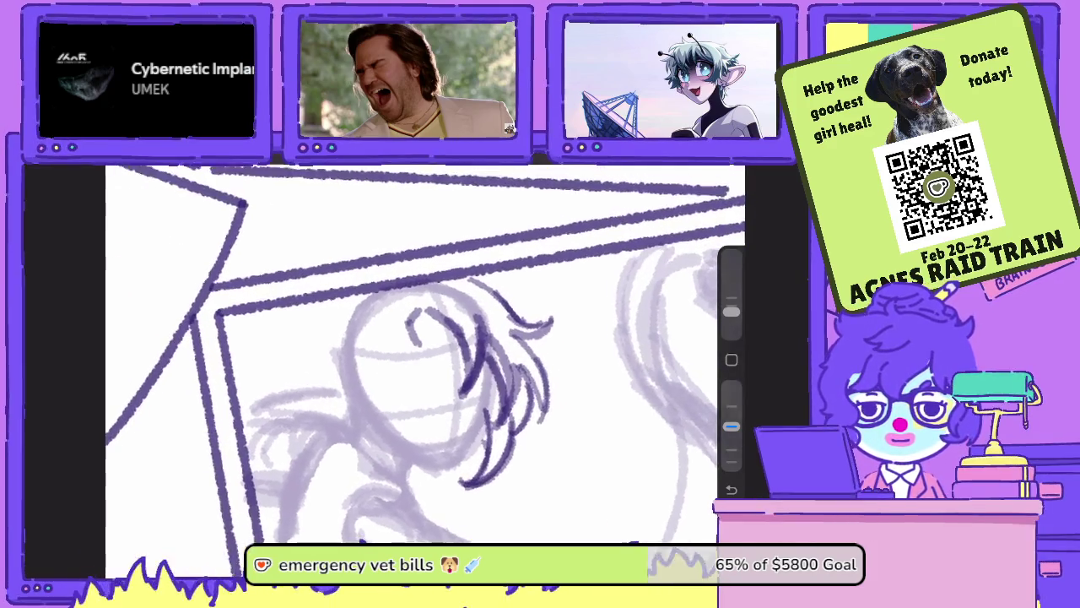
pyautogui.moveTo(425, 307); pyautogui.dragTo(410, 332)
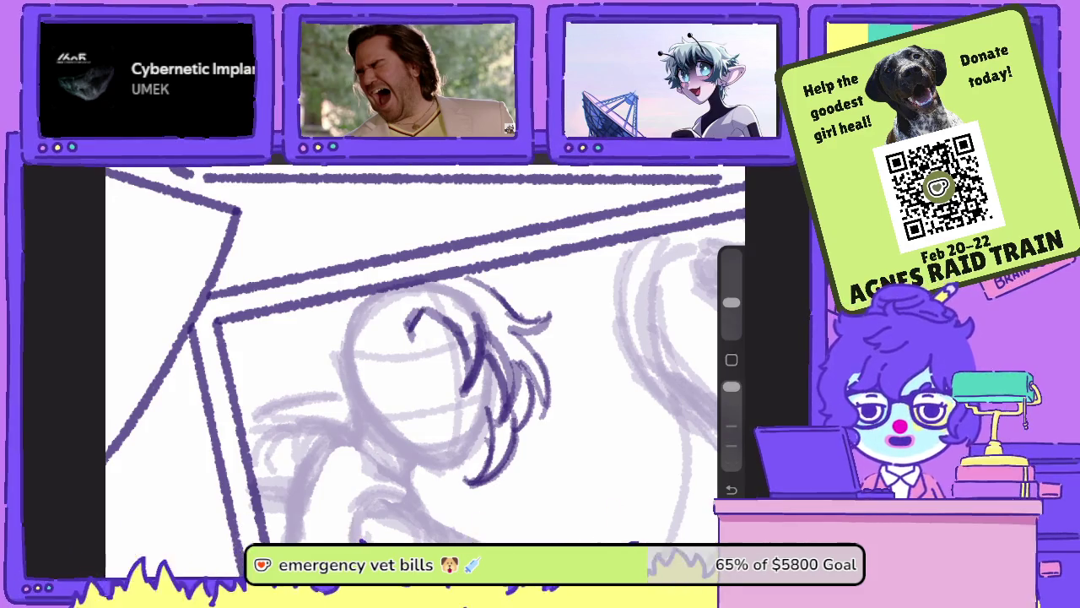
pyautogui.moveTo(731, 386); pyautogui.dragTo(732, 426)
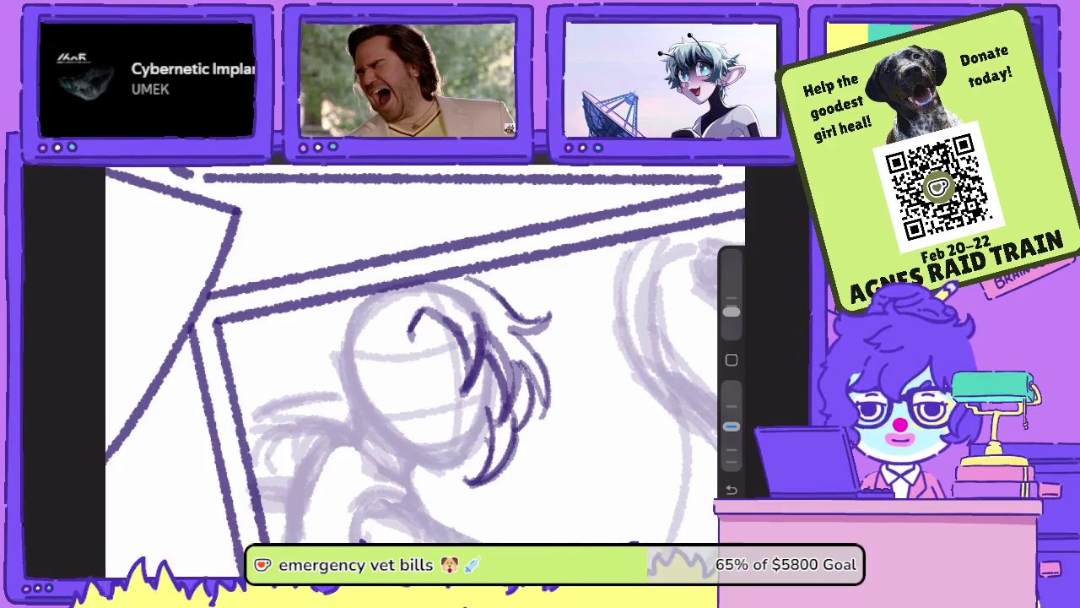
pyautogui.moveTo(414, 337)
pyautogui.mouseDown()
pyautogui.moveTo(429, 319)
pyautogui.moveTo(439, 335)
pyautogui.moveTo(451, 329)
pyautogui.mouseUp()
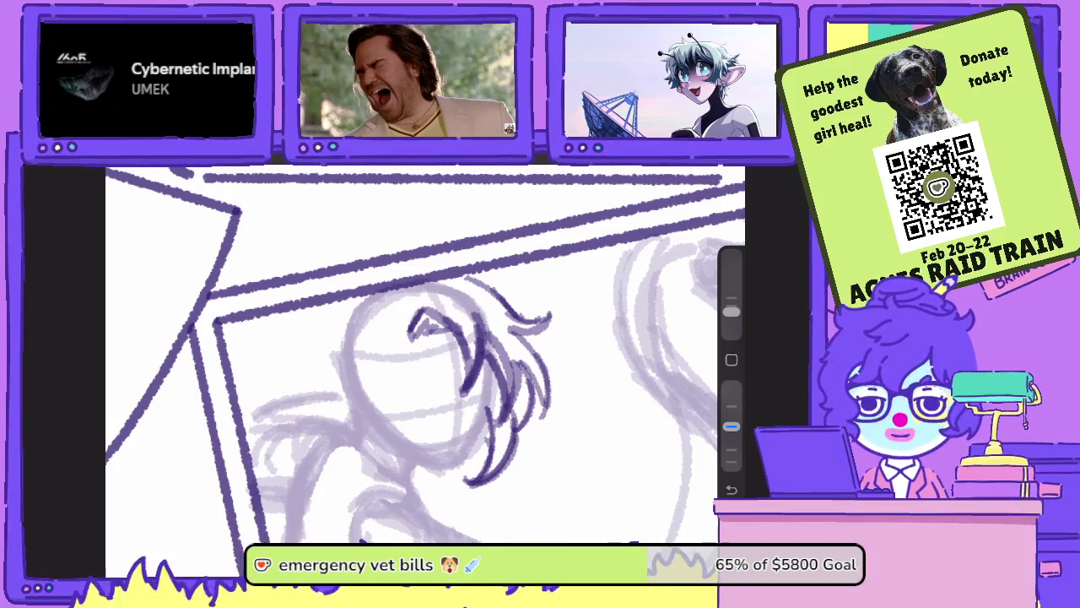
# - Trim the dark hair strokes on the right with the eraser, redrawing one strand
pyautogui.press('e')
pyautogui.moveTo(465, 387); pyautogui.dragTo(478, 380)
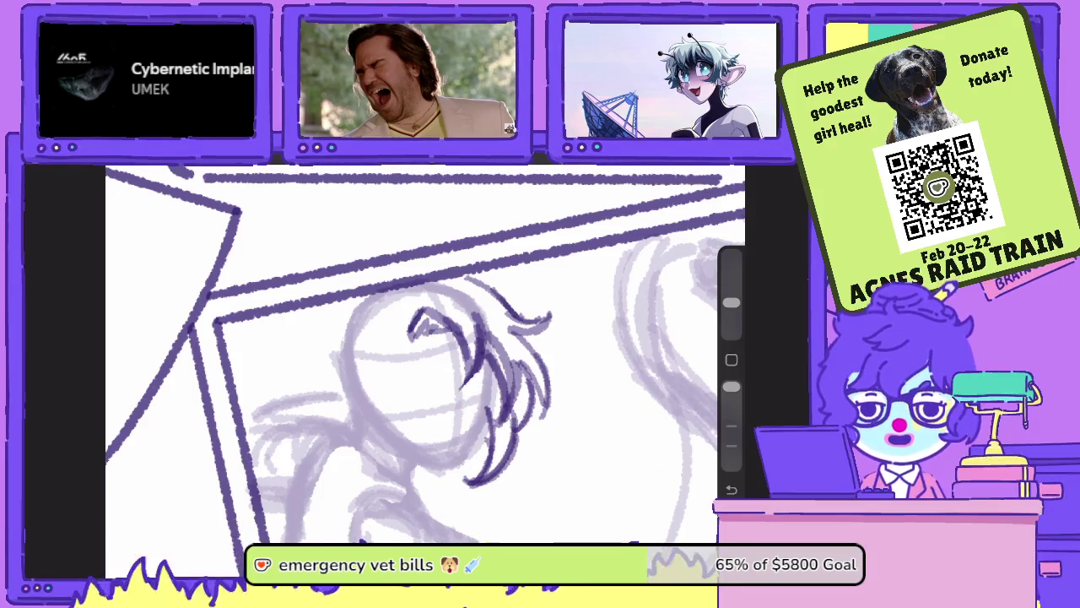
pyautogui.moveTo(731, 302); pyautogui.dragTo(730, 308)
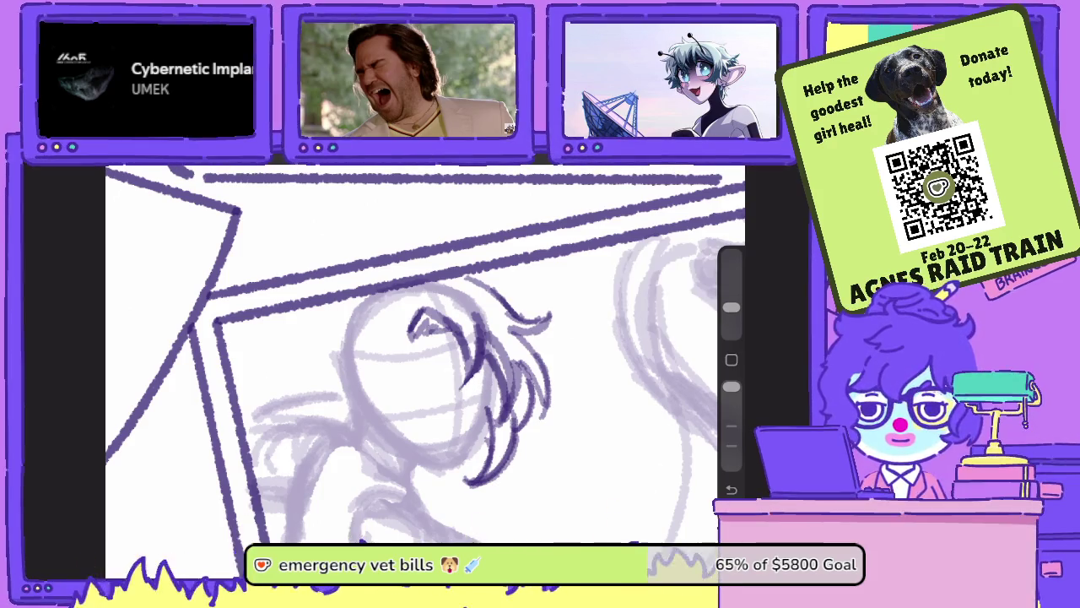
pyautogui.press('b')
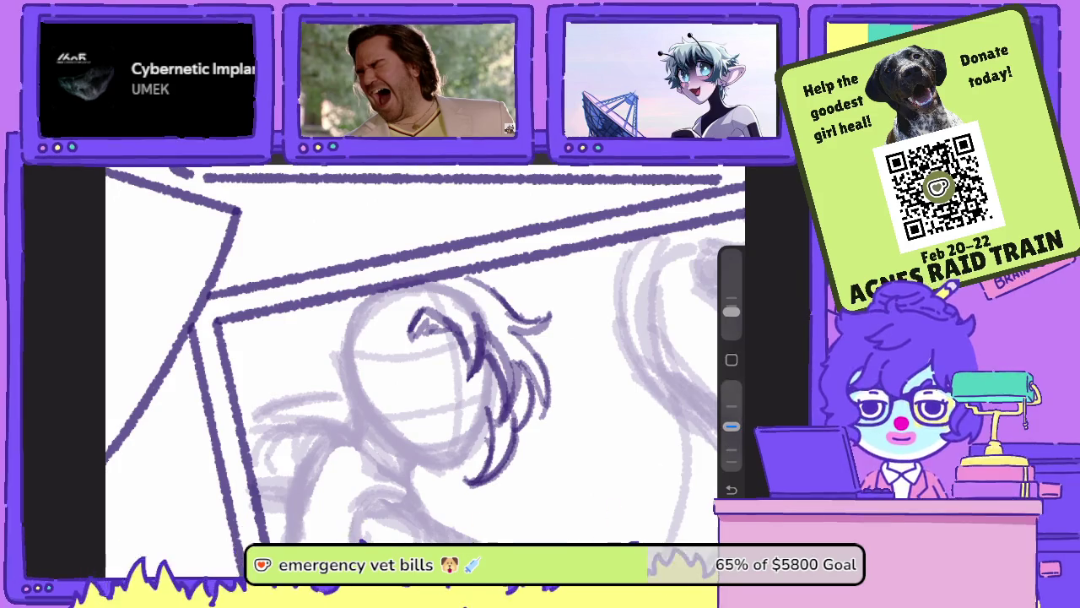
pyautogui.moveTo(462, 376)
pyautogui.mouseDown()
pyautogui.moveTo(461, 344)
pyautogui.moveTo(453, 390)
pyautogui.mouseUp()
pyautogui.press('e')
pyautogui.moveTo(730, 307); pyautogui.dragTo(730, 317)
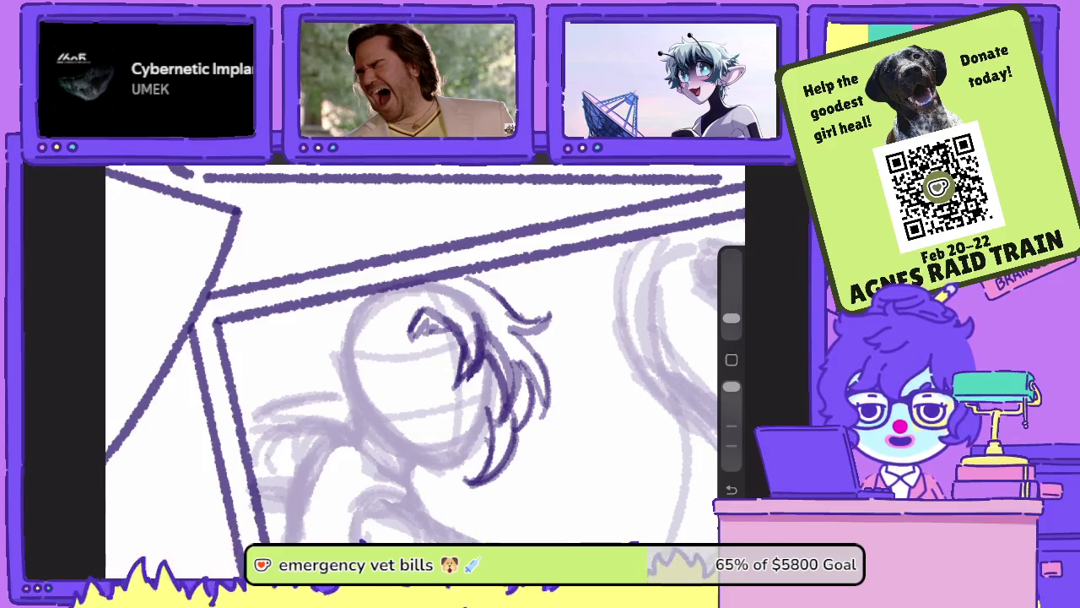
pyautogui.moveTo(469, 368); pyautogui.dragTo(479, 380)
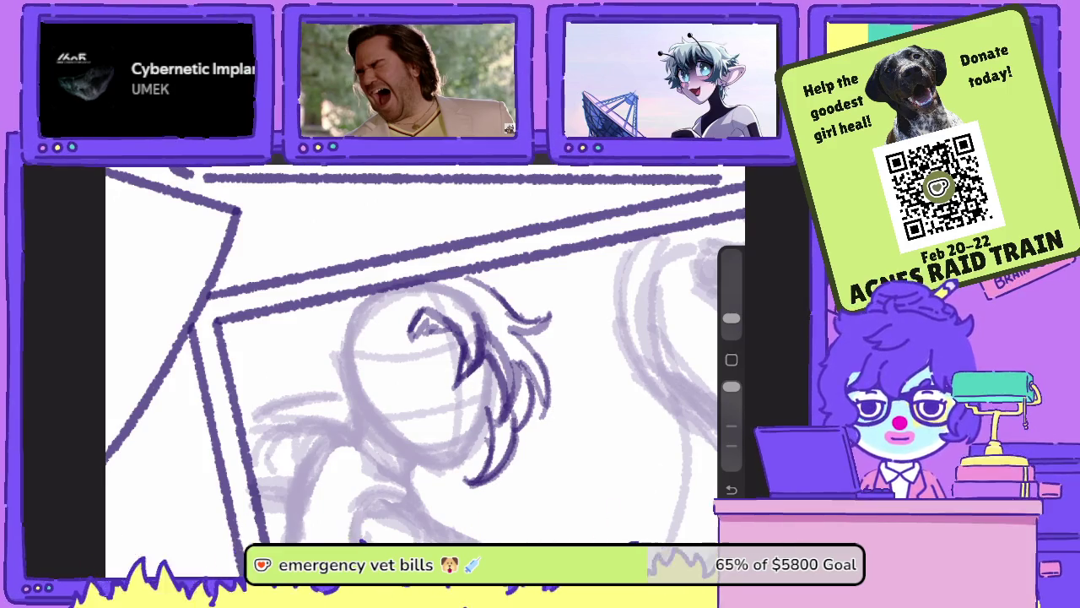
pyautogui.moveTo(469, 341); pyautogui.dragTo(467, 364)
pyautogui.moveTo(459, 324)
pyautogui.mouseDown()
pyautogui.moveTo(473, 354)
pyautogui.moveTo(475, 324)
pyautogui.mouseUp()
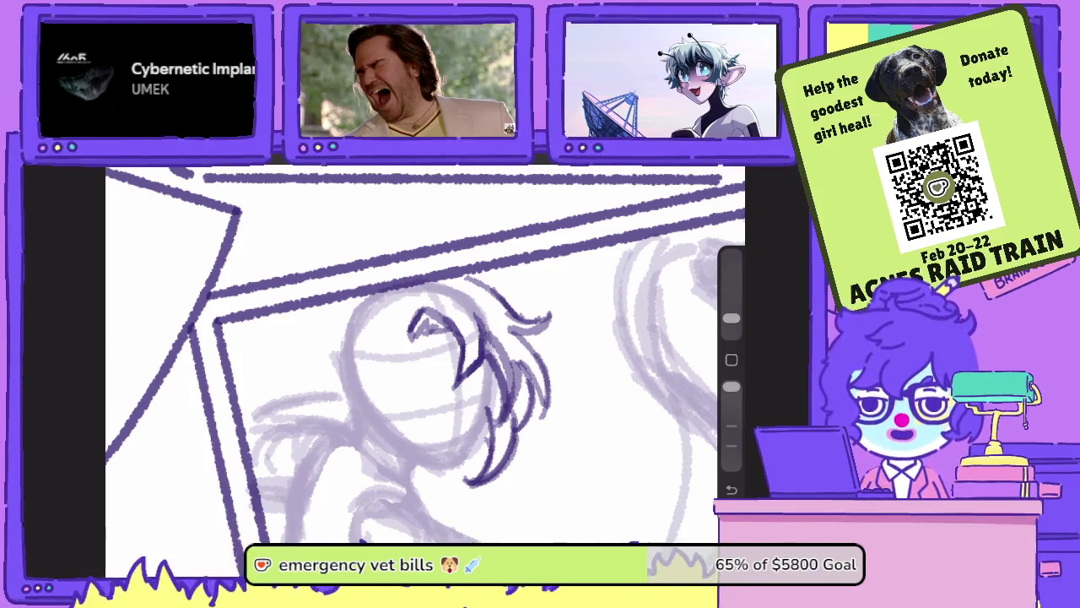
# - Ink hair strands near the eye, across the top of the head and down the right side
pyautogui.scroll(2, 422, 355)
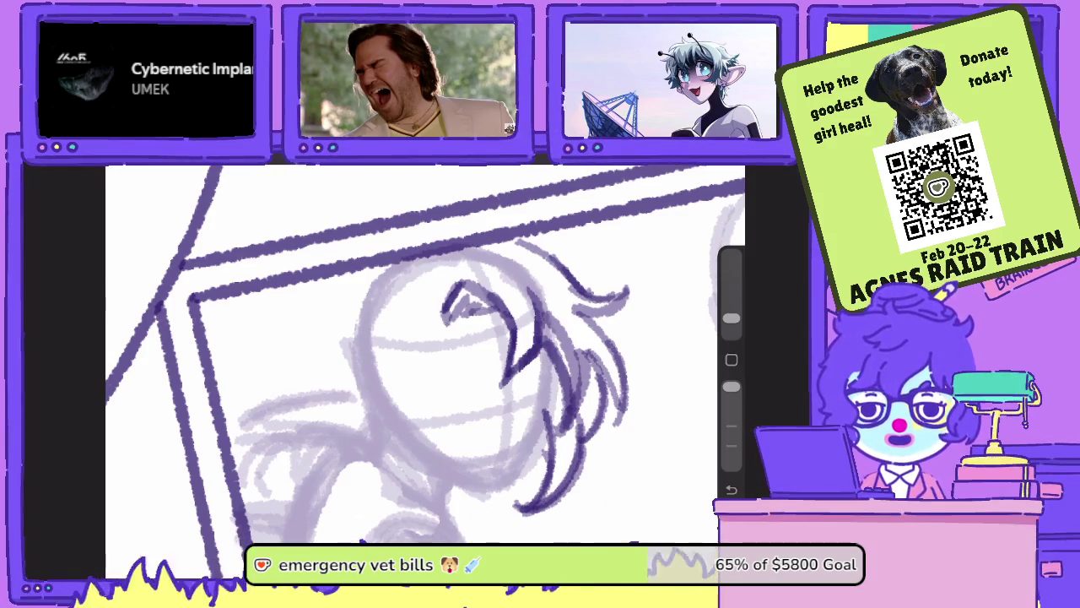
pyautogui.moveTo(731, 319); pyautogui.dragTo(731, 312)
pyautogui.moveTo(442, 324)
pyautogui.mouseDown()
pyautogui.moveTo(422, 297)
pyautogui.moveTo(464, 255)
pyautogui.mouseUp()
pyautogui.moveTo(432, 292)
pyautogui.mouseDown()
pyautogui.moveTo(466, 257)
pyautogui.moveTo(527, 288)
pyautogui.mouseUp()
pyautogui.moveTo(486, 258); pyautogui.dragTo(545, 309)
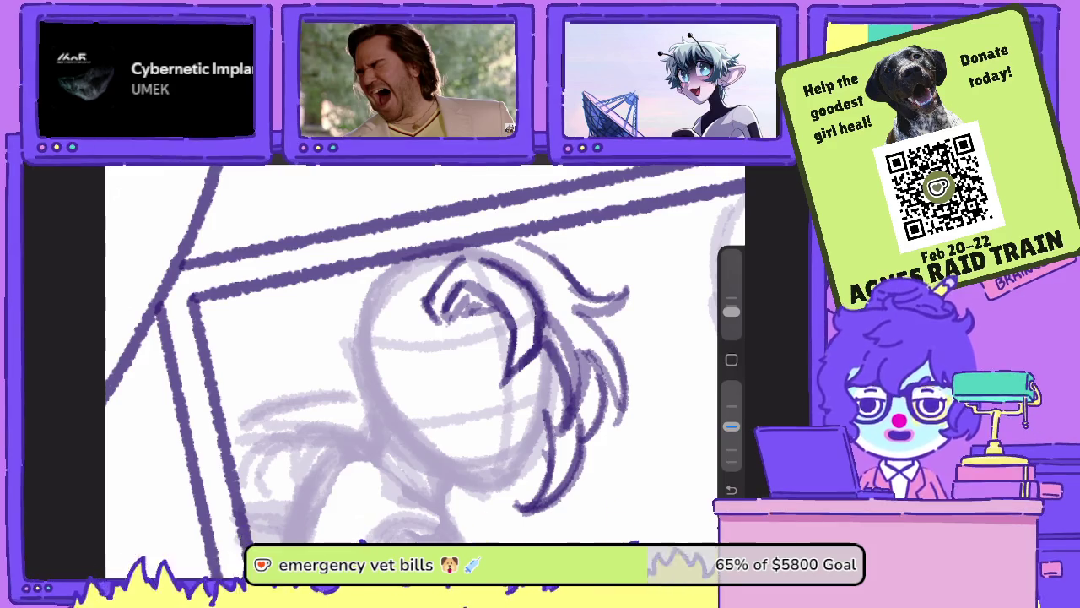
pyautogui.press('e')
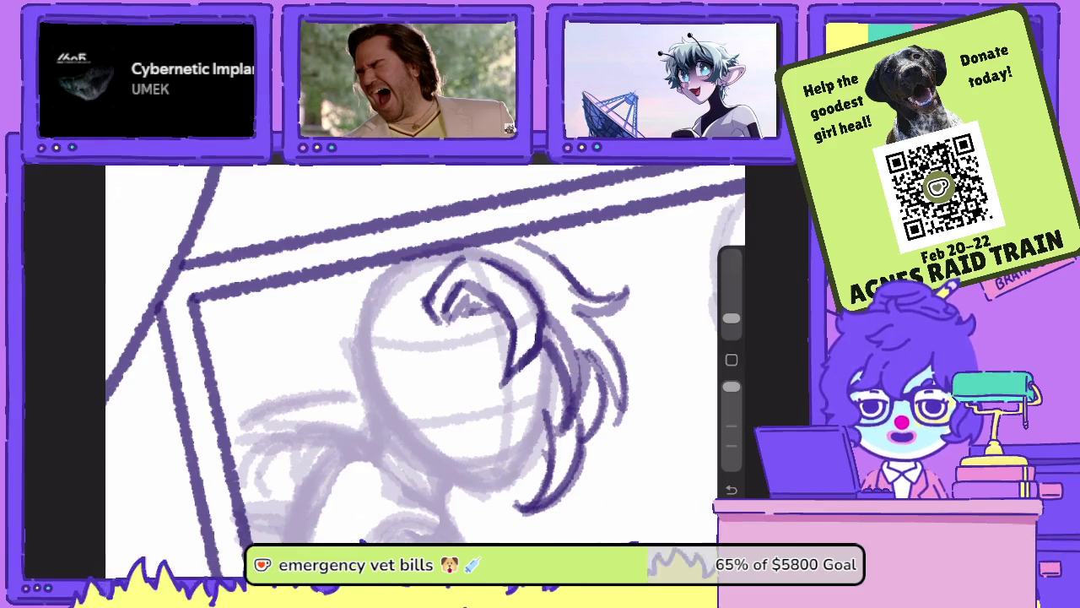
pyautogui.press('b')
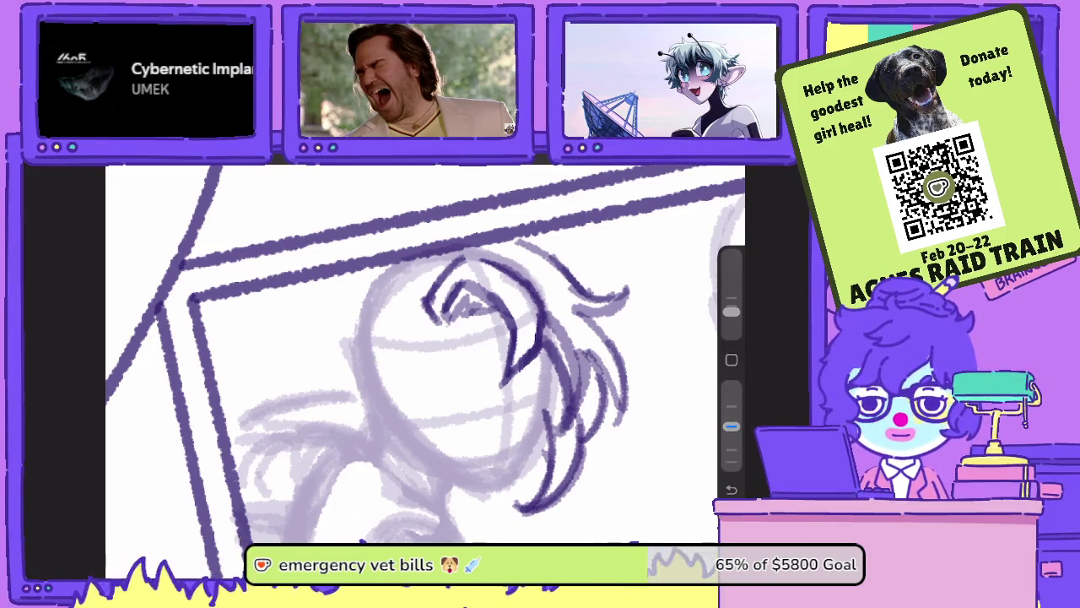
pyautogui.moveTo(422, 354); pyautogui.dragTo(380, 380)
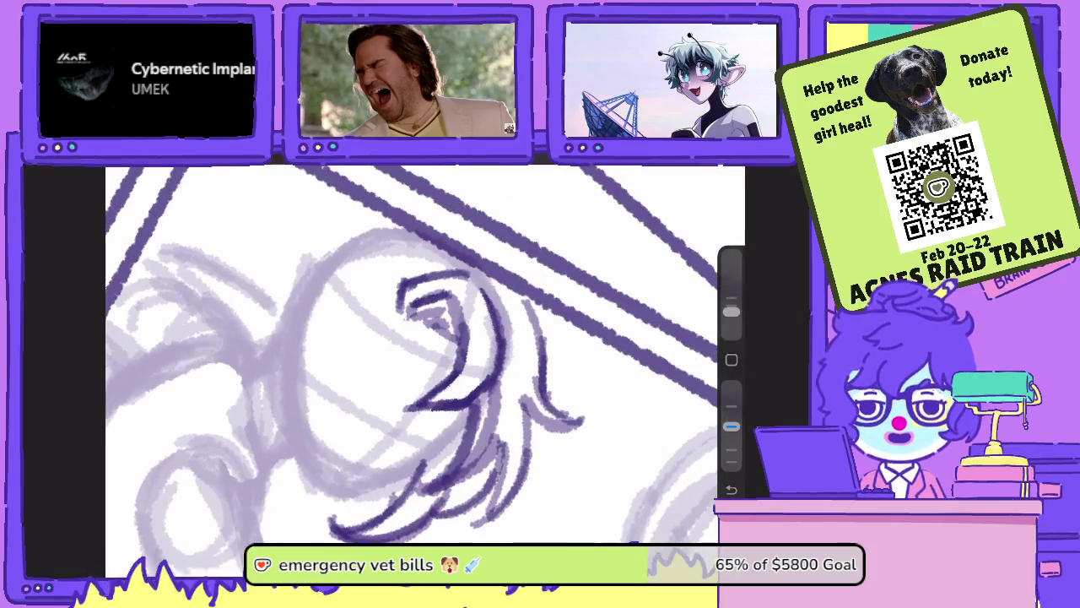
pyautogui.moveTo(523, 295)
pyautogui.mouseDown()
pyautogui.moveTo(570, 386)
pyautogui.moveTo(533, 376)
pyautogui.moveTo(540, 333)
pyautogui.moveTo(557, 368)
pyautogui.moveTo(545, 373)
pyautogui.moveTo(544, 405)
pyautogui.moveTo(566, 422)
pyautogui.moveTo(552, 422)
pyautogui.mouseUp()
# - Erase part of the new hair strand, reframe the head, and ink the jaw curve
pyautogui.press('e')
pyautogui.moveTo(552, 371); pyautogui.dragTo(528, 314)
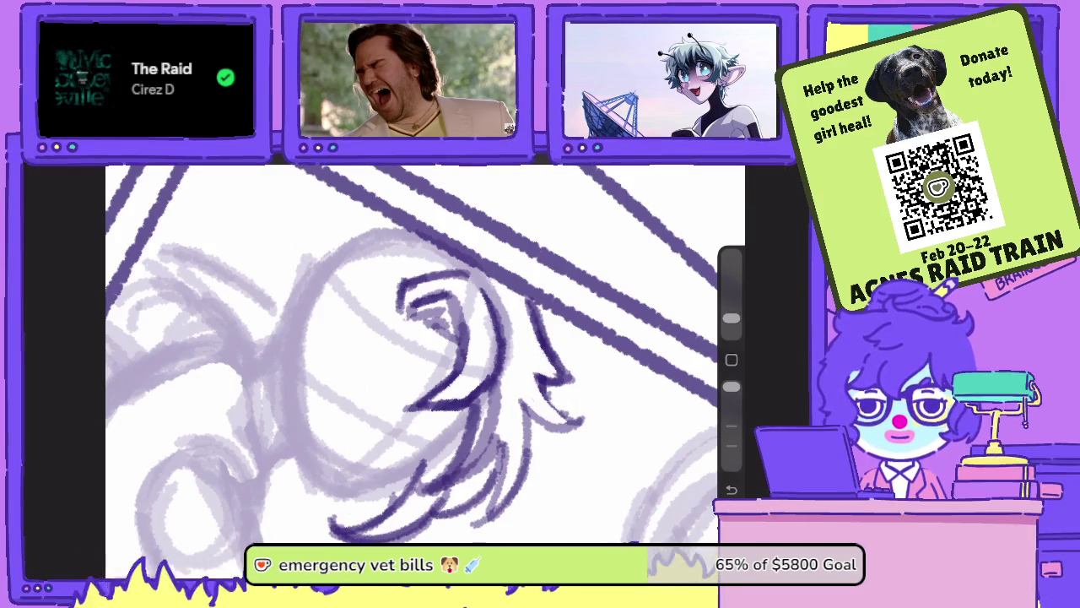
pyautogui.scroll(-3, 422, 354)
pyautogui.moveTo(732, 386); pyautogui.dragTo(732, 426)
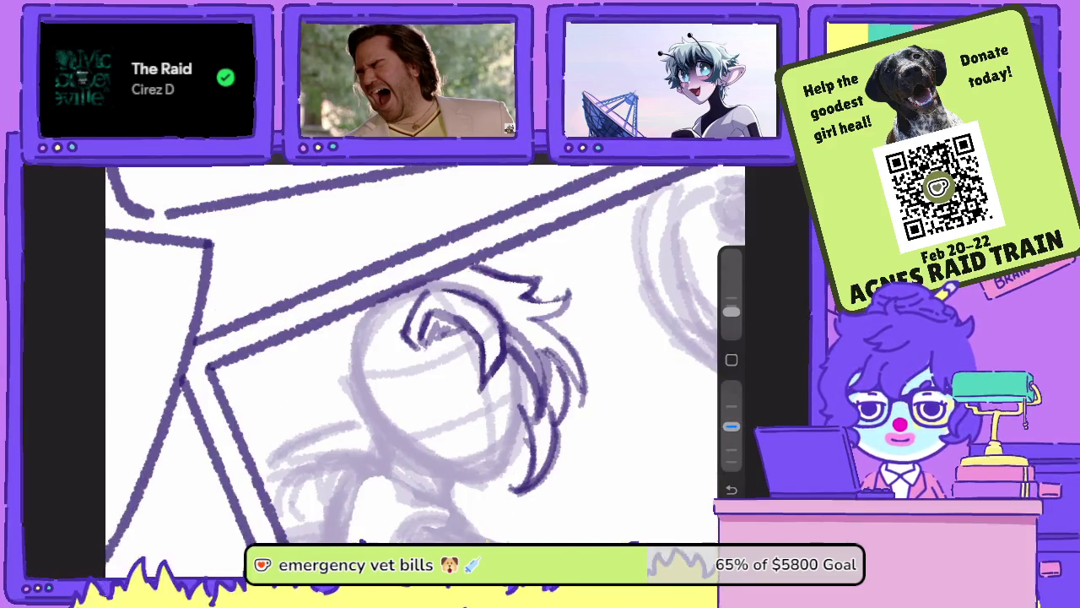
pyautogui.scroll(3, 422, 355)
pyautogui.moveTo(439, 363); pyautogui.dragTo(473, 338)
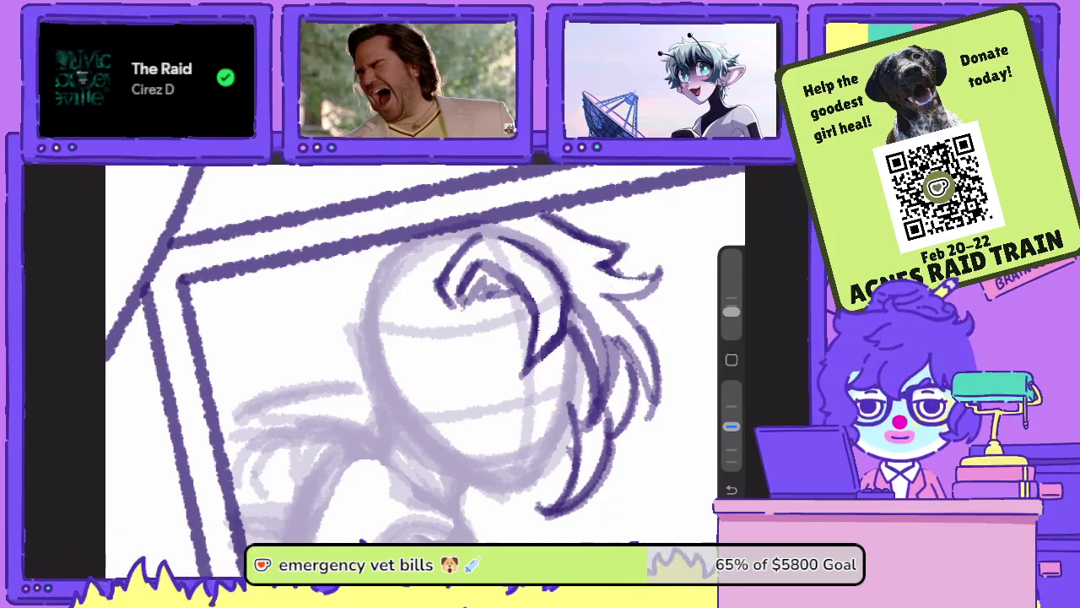
pyautogui.moveTo(418, 432)
pyautogui.mouseDown()
pyautogui.moveTo(540, 479)
pyautogui.moveTo(577, 385)
pyautogui.mouseUp()
# - Ink the jawline, both eyes, eyebrows and a filled-in open mouth
pyautogui.moveTo(544, 473); pyautogui.dragTo(583, 358)
pyautogui.moveTo(574, 414); pyautogui.dragTo(586, 339)
pyautogui.moveTo(495, 381)
pyautogui.mouseDown()
pyautogui.moveTo(486, 393)
pyautogui.moveTo(458, 381)
pyautogui.moveTo(477, 408)
pyautogui.mouseUp()
pyautogui.moveTo(555, 361)
pyautogui.mouseDown()
pyautogui.moveTo(540, 389)
pyautogui.moveTo(563, 372)
pyautogui.mouseUp()
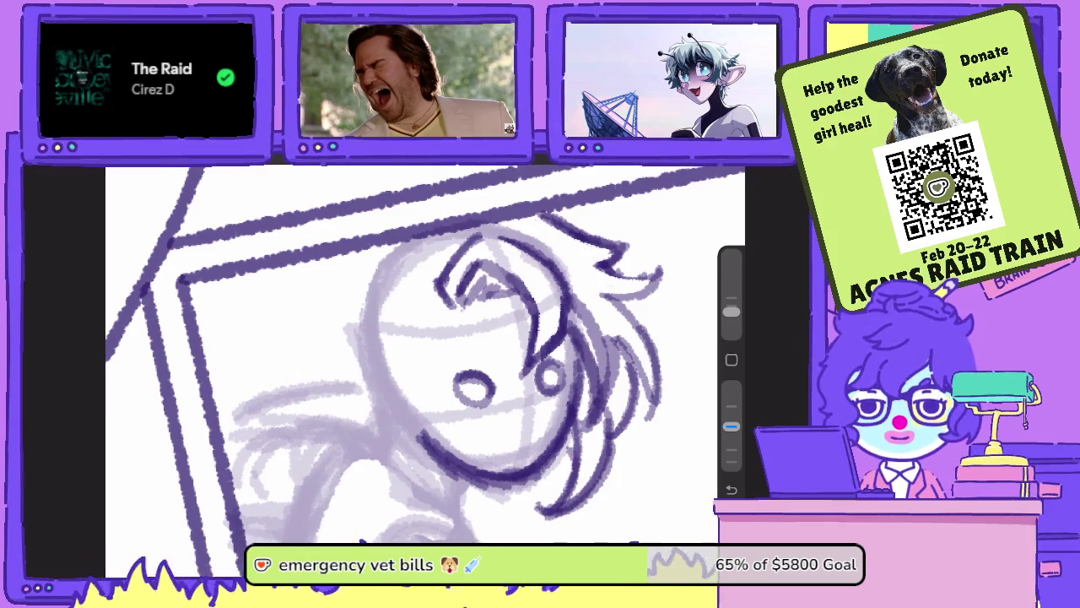
pyautogui.moveTo(542, 419)
pyautogui.mouseDown()
pyautogui.moveTo(511, 431)
pyautogui.moveTo(488, 462)
pyautogui.moveTo(545, 426)
pyautogui.mouseUp()
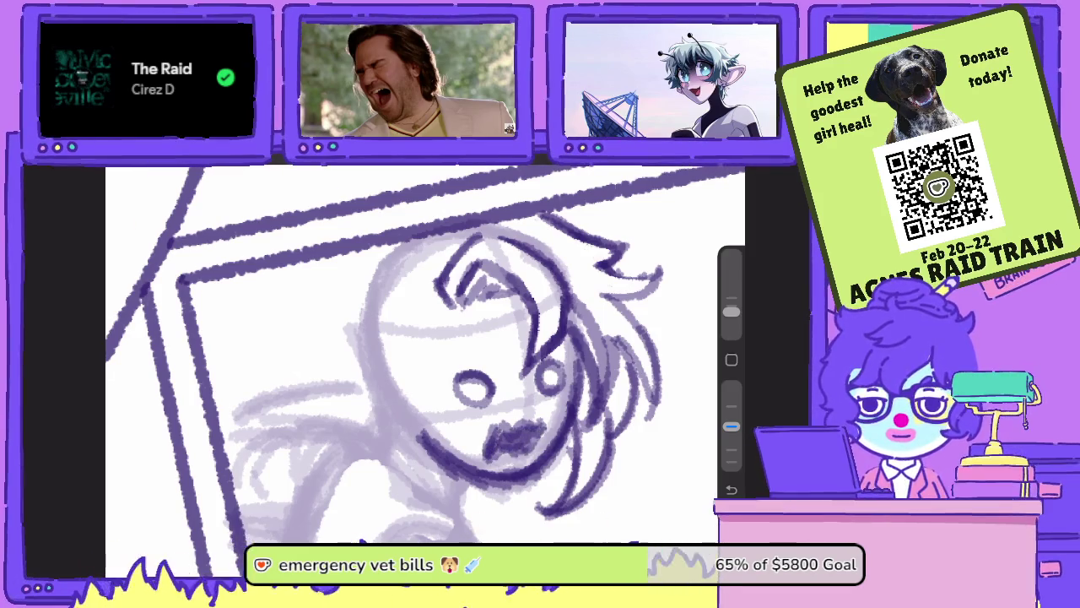
pyautogui.moveTo(476, 345)
pyautogui.mouseDown()
pyautogui.moveTo(496, 368)
pyautogui.moveTo(519, 369)
pyautogui.mouseUp()
pyautogui.moveTo(535, 420); pyautogui.dragTo(483, 456)
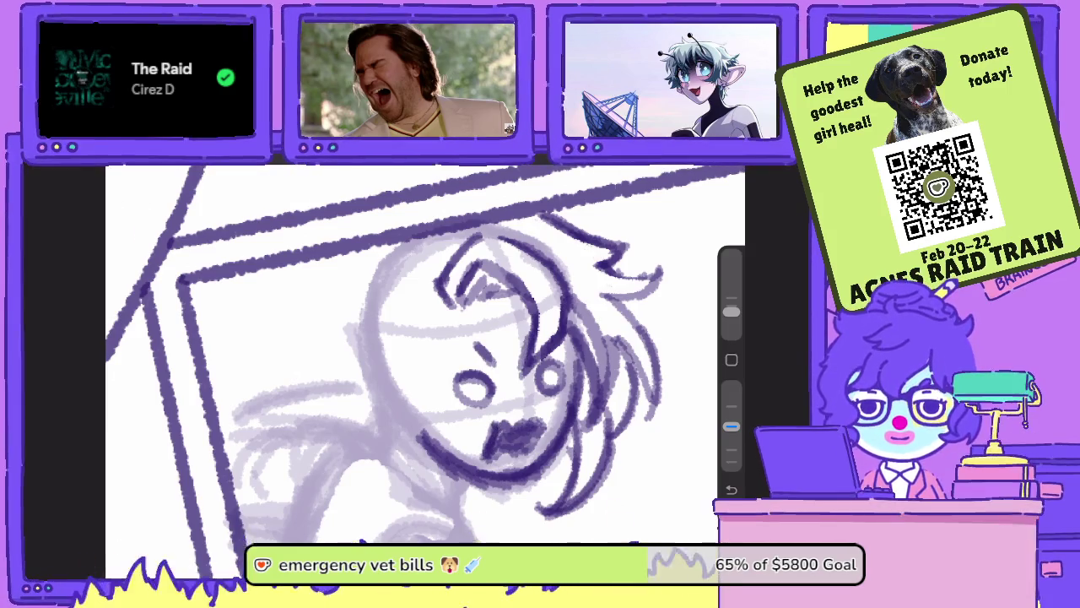
# - Draw the ear with a line above it, then ink a stroke up the hair at higher opacity
pyautogui.scroll(-5, 425, 355)
pyautogui.scroll(5, 424, 354)
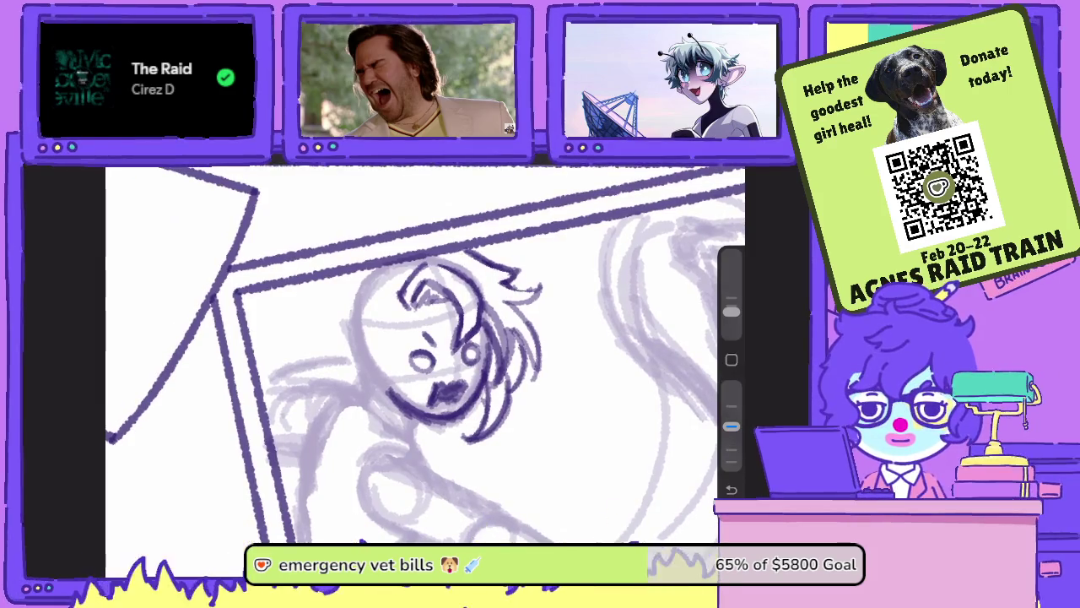
pyautogui.moveTo(362, 346)
pyautogui.mouseDown()
pyautogui.moveTo(343, 371)
pyautogui.moveTo(380, 380)
pyautogui.moveTo(347, 371)
pyautogui.mouseUp()
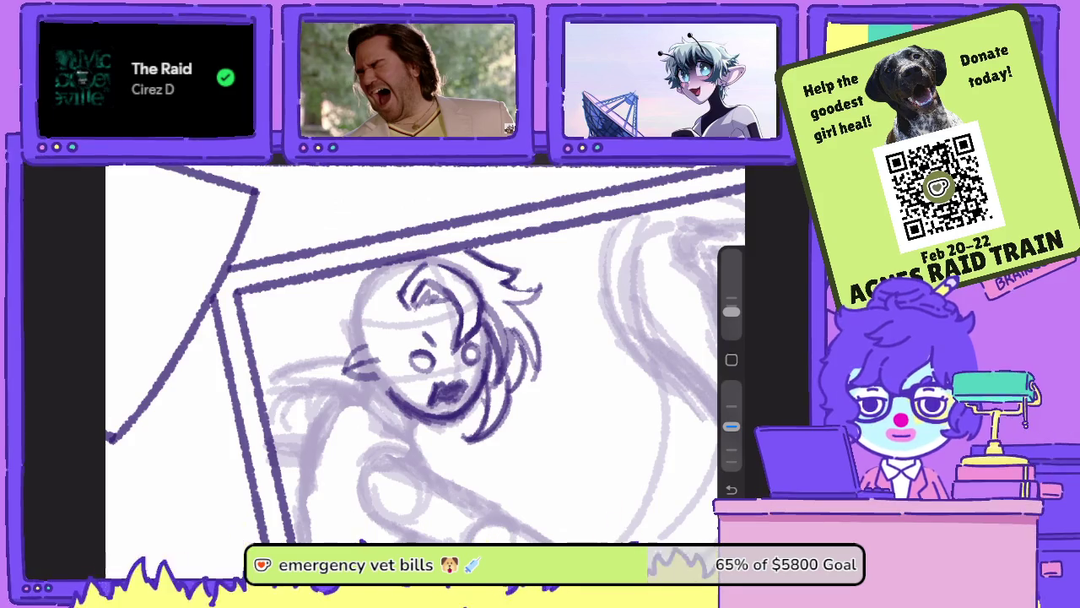
pyautogui.moveTo(377, 378); pyautogui.dragTo(381, 322)
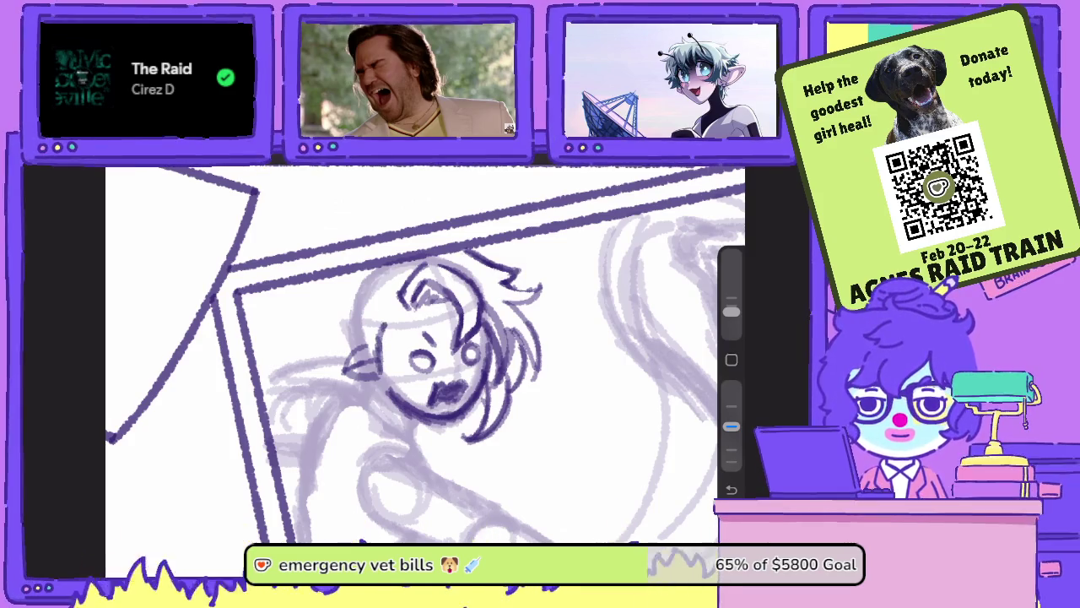
pyautogui.moveTo(439, 363)
pyautogui.mouseDown()
pyautogui.moveTo(472, 329)
pyautogui.moveTo(498, 365)
pyautogui.mouseUp()
pyautogui.press('e')
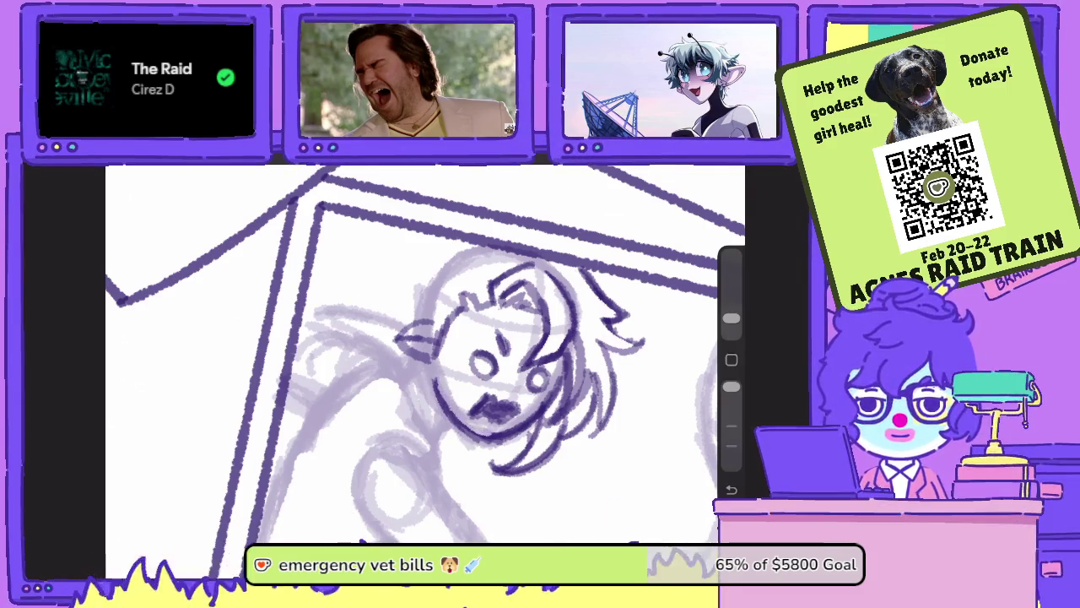
pyautogui.moveTo(473, 379); pyautogui.dragTo(422, 338)
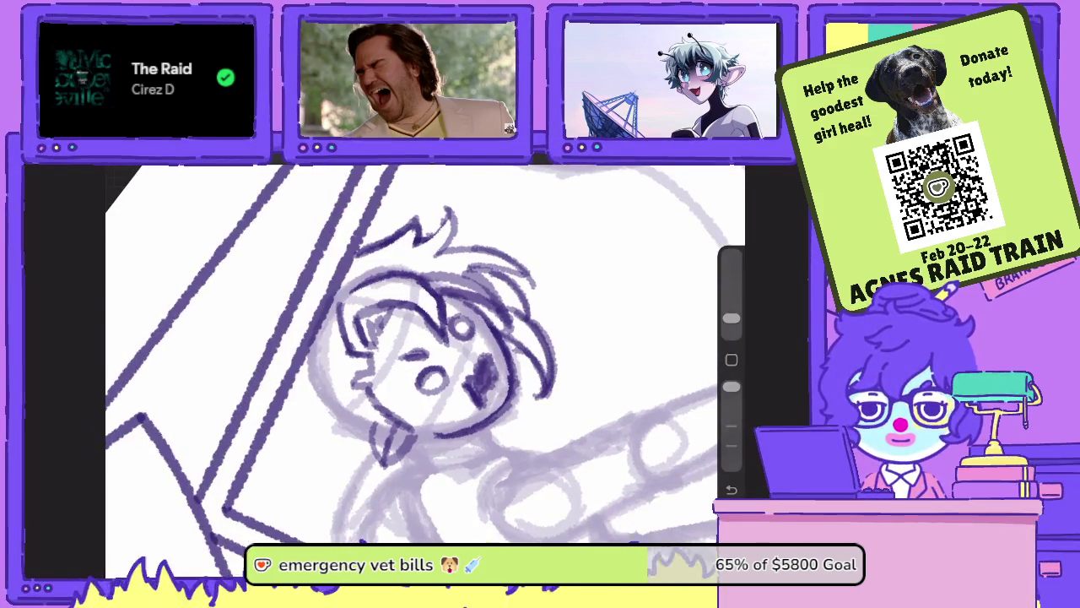
pyautogui.moveTo(731, 386); pyautogui.dragTo(731, 426)
pyautogui.scroll(3, 422, 355)
pyautogui.moveTo(486, 477)
pyautogui.mouseDown()
pyautogui.moveTo(511, 371)
pyautogui.moveTo(504, 301)
pyautogui.mouseUp()
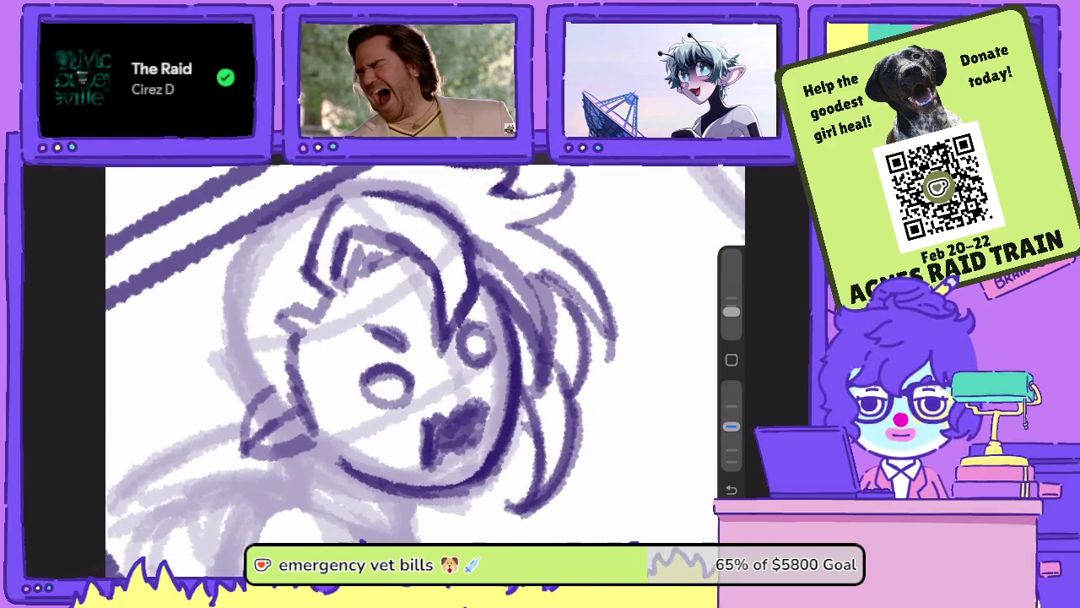
pyautogui.scroll(-5, 422, 354)
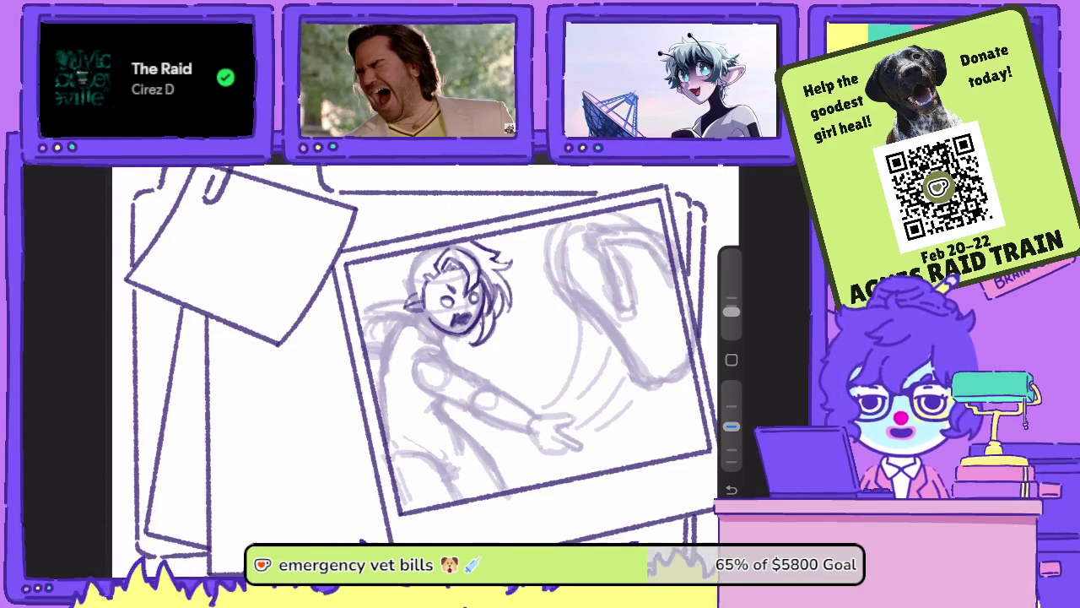
# - Ink the face's left side and top outline, then erase faint sketch marks along the head
pyautogui.scroll(5, 405, 275)
pyautogui.scroll(5, 406, 274)
pyautogui.moveTo(445, 296); pyautogui.dragTo(433, 339)
pyautogui.moveTo(449, 269)
pyautogui.mouseDown()
pyautogui.moveTo(432, 349)
pyautogui.moveTo(515, 212)
pyautogui.mouseUp()
pyautogui.moveTo(466, 248); pyautogui.dragTo(555, 199)
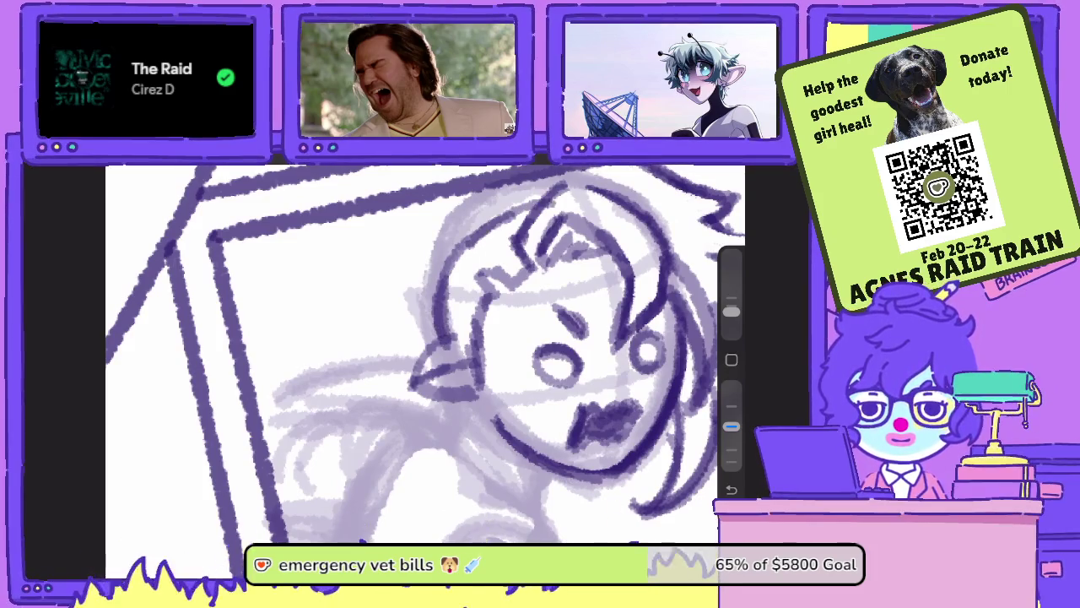
pyautogui.press('e')
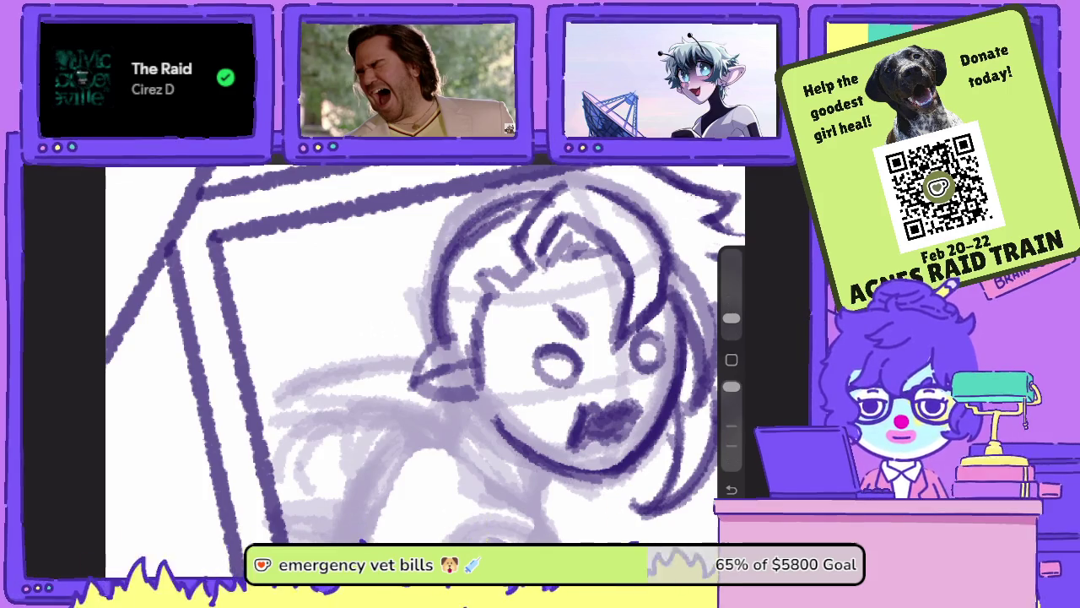
pyautogui.moveTo(422, 355); pyautogui.dragTo(470, 318)
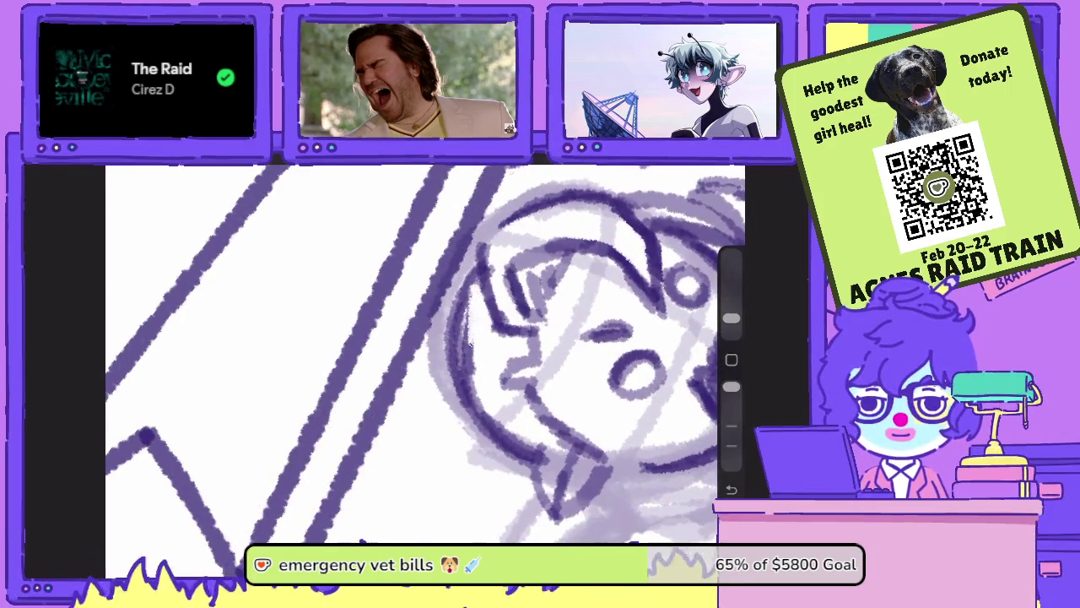
pyautogui.moveTo(474, 283)
pyautogui.mouseDown()
pyautogui.moveTo(461, 364)
pyautogui.moveTo(481, 407)
pyautogui.moveTo(545, 453)
pyautogui.mouseUp()
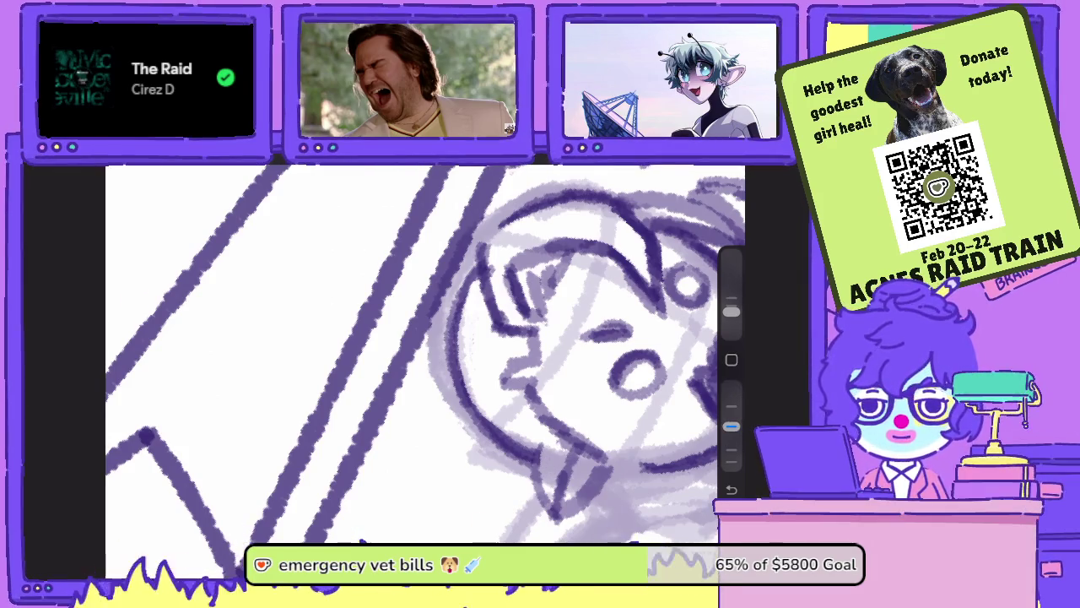
pyautogui.scroll(-5, 422, 354)
pyautogui.scroll(-3, 422, 354)
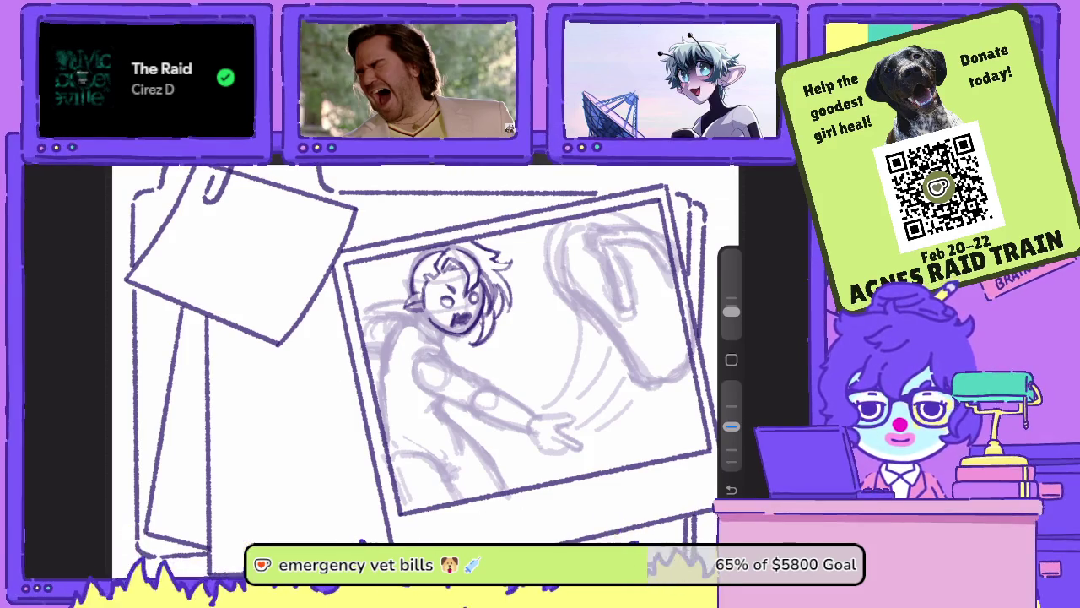
# - Ink a curve left of the head, a line beside the chin and the jaw line
pyautogui.scroll(5, 460, 295)
pyautogui.scroll(-3, 422, 354)
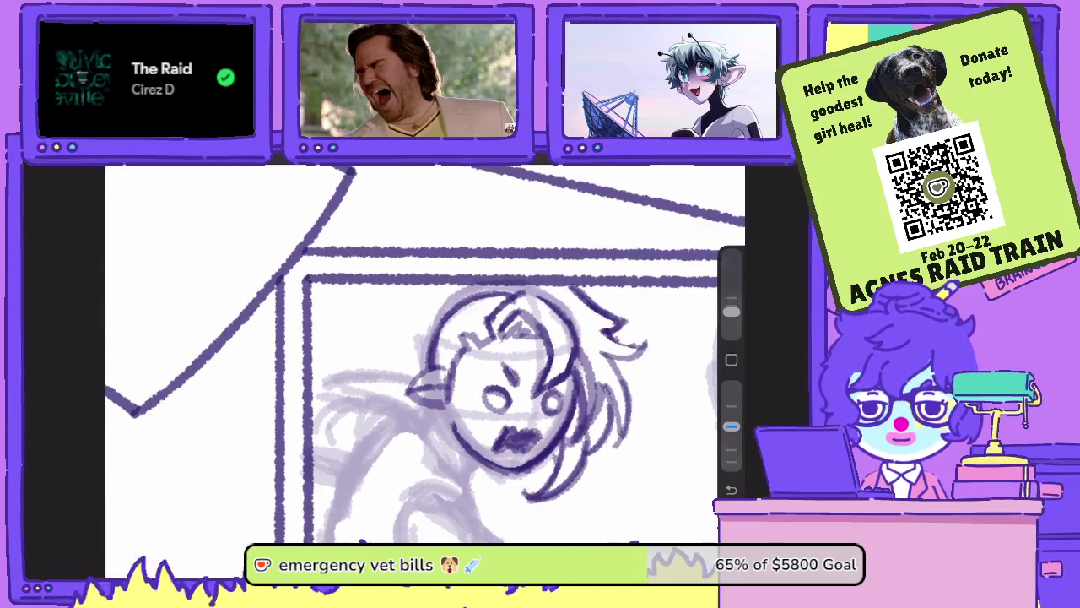
pyautogui.moveTo(430, 292)
pyautogui.mouseDown()
pyautogui.moveTo(377, 346)
pyautogui.moveTo(375, 403)
pyautogui.mouseUp()
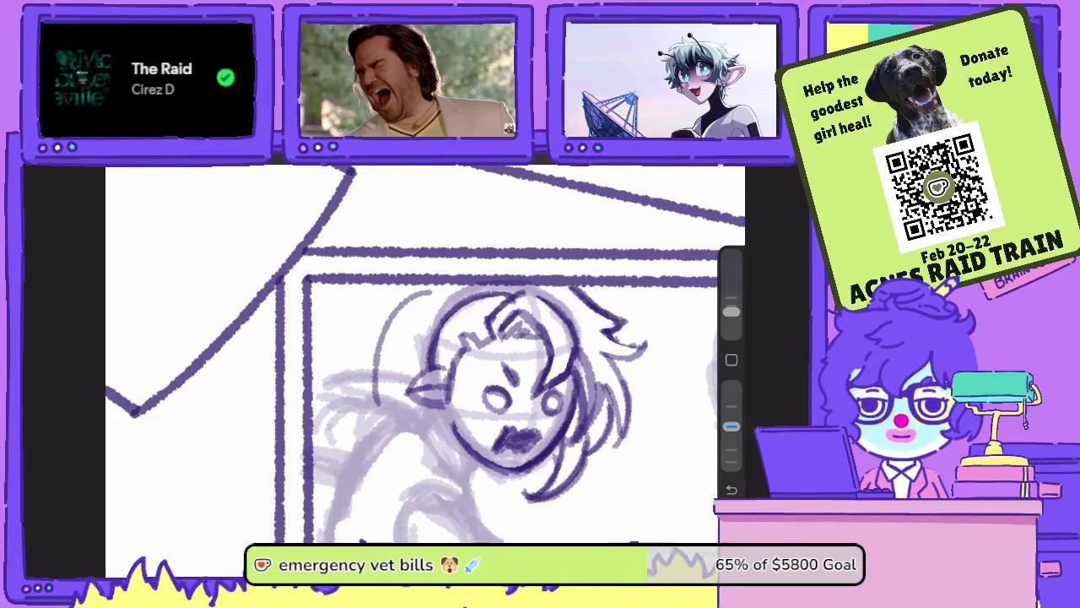
pyautogui.moveTo(426, 446); pyautogui.dragTo(378, 414)
pyautogui.hotkey('ctrl', 'z')
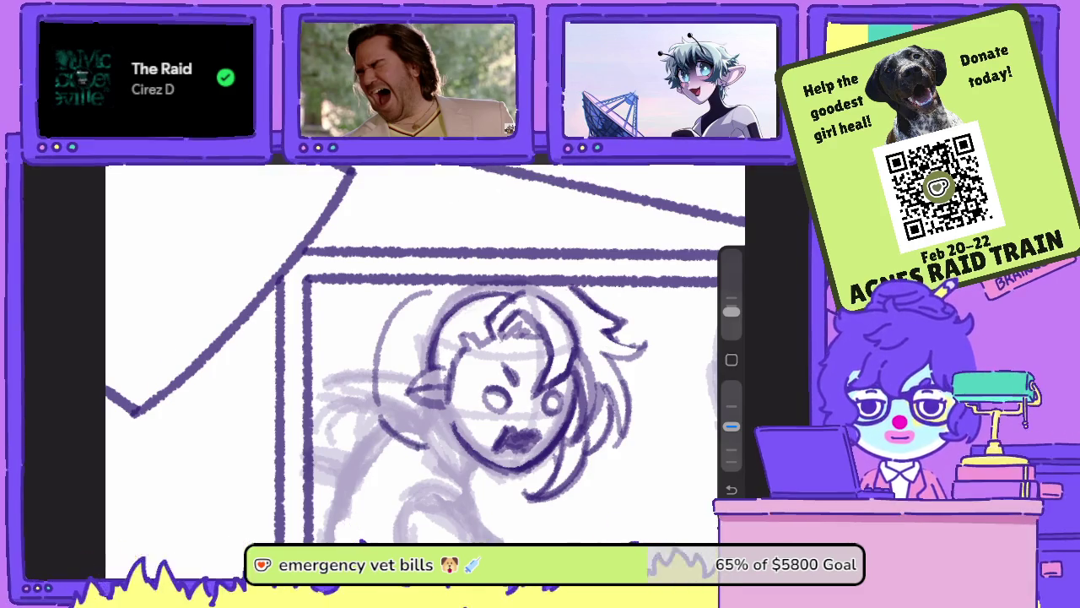
pyautogui.scroll(-2, 422, 354)
pyautogui.scroll(-2, 422, 354)
pyautogui.moveTo(451, 405); pyautogui.dragTo(447, 445)
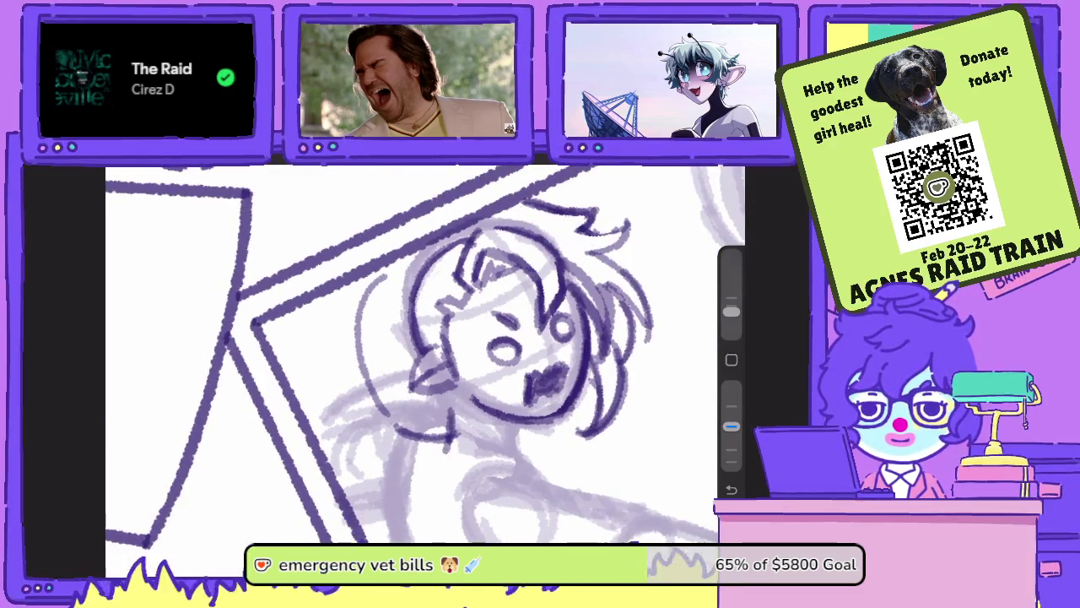
pyautogui.moveTo(451, 397)
pyautogui.mouseDown()
pyautogui.moveTo(529, 439)
pyautogui.moveTo(530, 463)
pyautogui.moveTo(544, 440)
pyautogui.moveTo(544, 473)
pyautogui.mouseUp()
pyautogui.scroll(2, 422, 355)
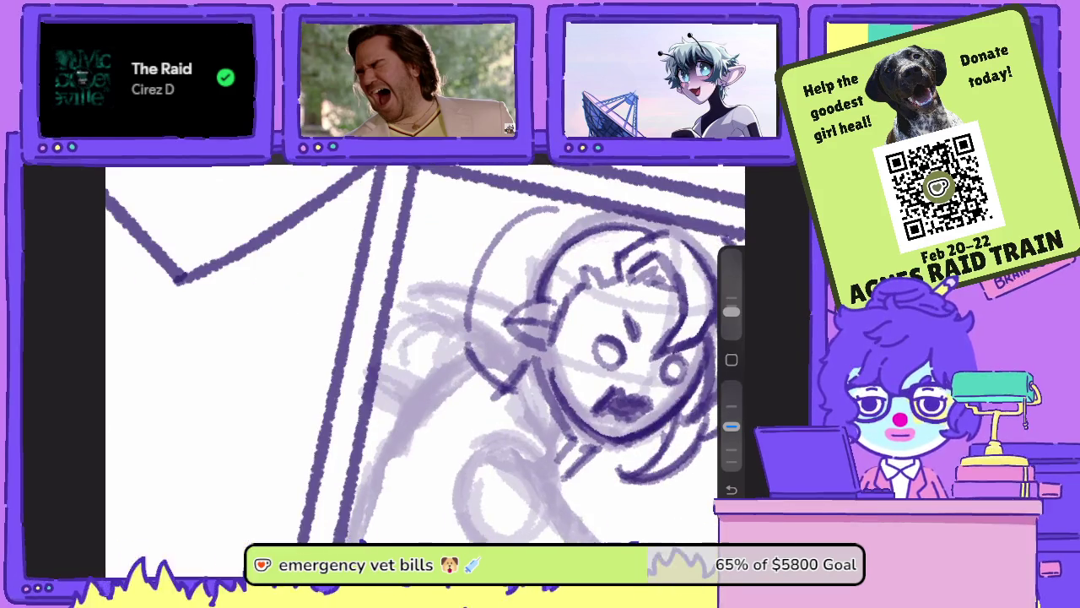
# - Clean up and redraw the dark line beside the face, thickening the face's side outline
pyautogui.moveTo(517, 393)
pyautogui.mouseDown()
pyautogui.moveTo(508, 382)
pyautogui.moveTo(494, 396)
pyautogui.mouseUp()
pyautogui.press('b')
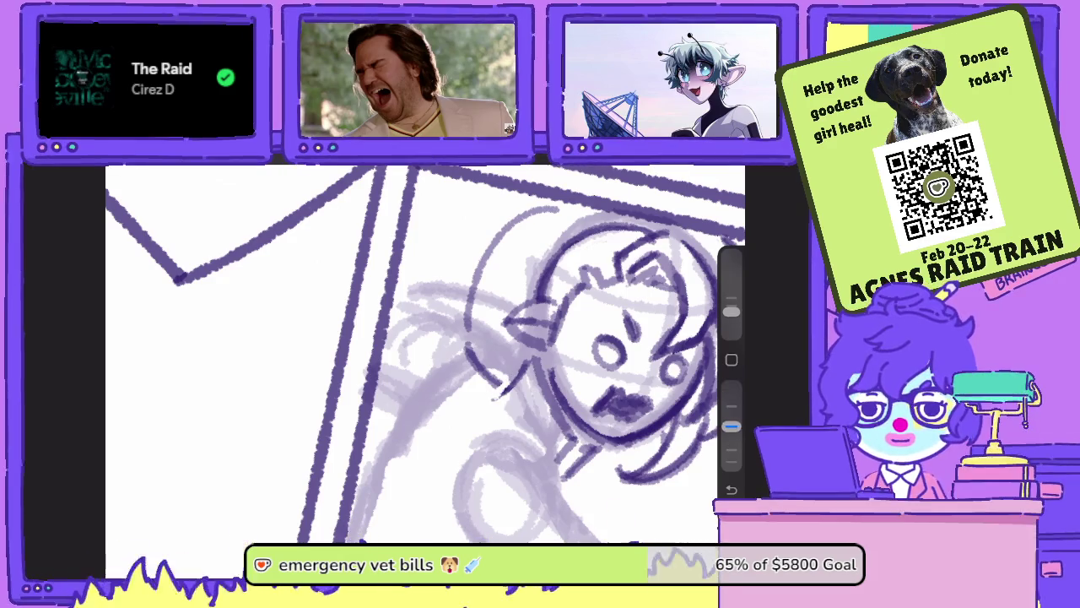
pyautogui.moveTo(548, 349)
pyautogui.mouseDown()
pyautogui.moveTo(513, 368)
pyautogui.moveTo(502, 394)
pyautogui.mouseUp()
pyautogui.moveTo(515, 358); pyautogui.dragTo(503, 402)
pyautogui.press('e')
pyautogui.moveTo(532, 363)
pyautogui.mouseDown()
pyautogui.moveTo(507, 403)
pyautogui.moveTo(513, 377)
pyautogui.mouseUp()
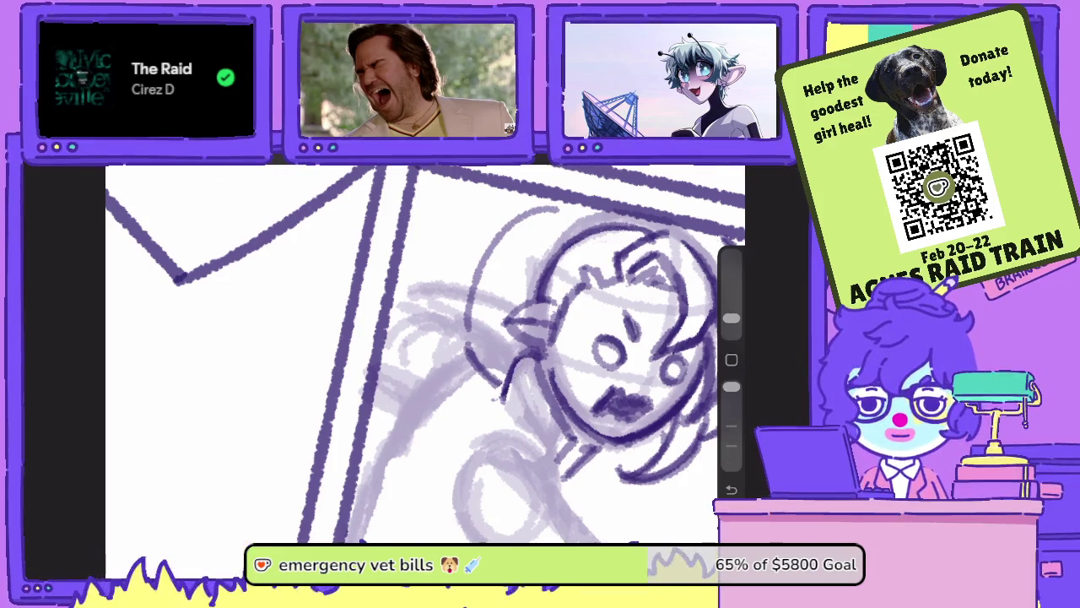
pyautogui.press('b')
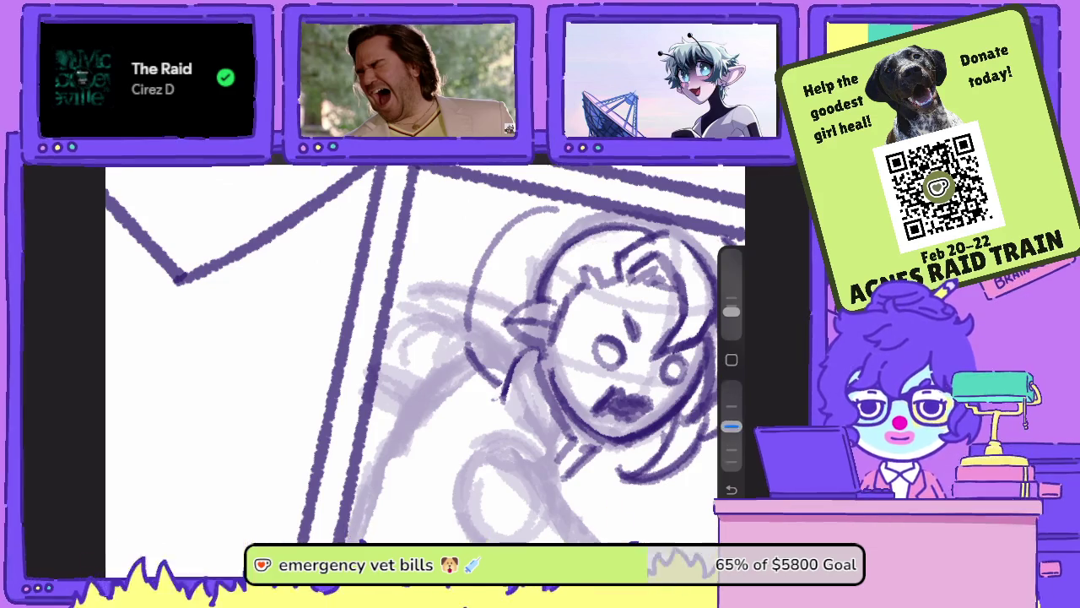
pyautogui.moveTo(538, 346); pyautogui.dragTo(508, 371)
pyautogui.moveTo(513, 361); pyautogui.dragTo(501, 399)
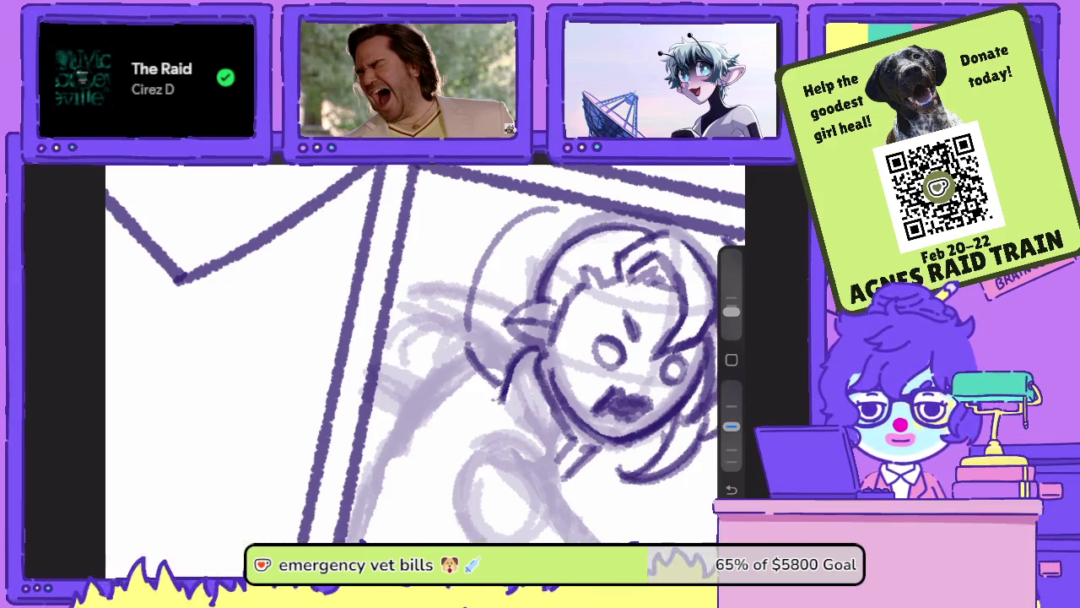
pyautogui.moveTo(545, 351)
pyautogui.mouseDown()
pyautogui.moveTo(543, 390)
pyautogui.moveTo(580, 438)
pyautogui.mouseUp()
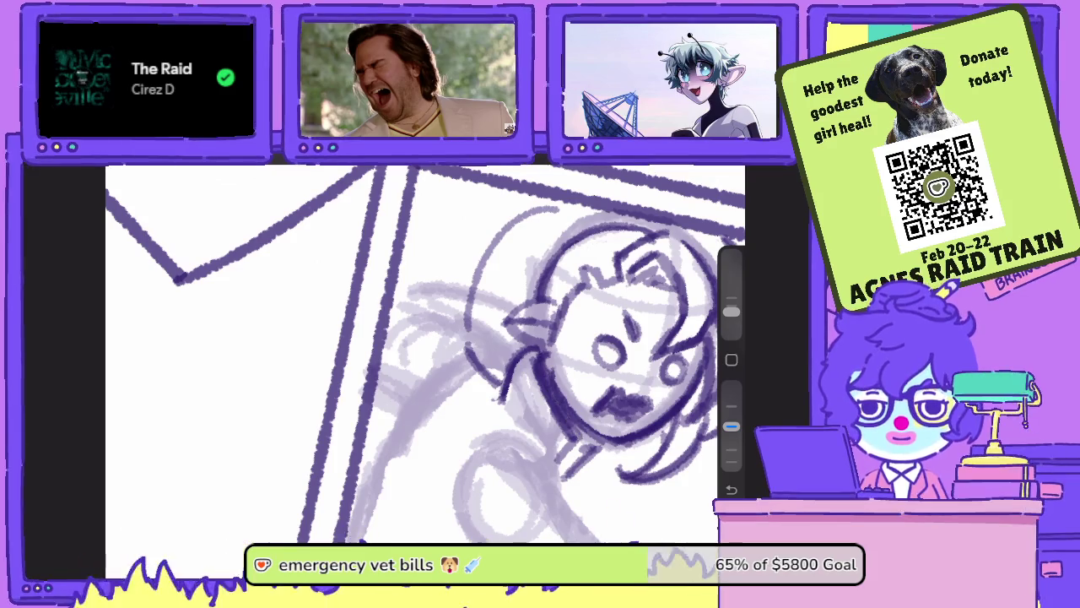
pyautogui.scroll(-3, 425, 355)
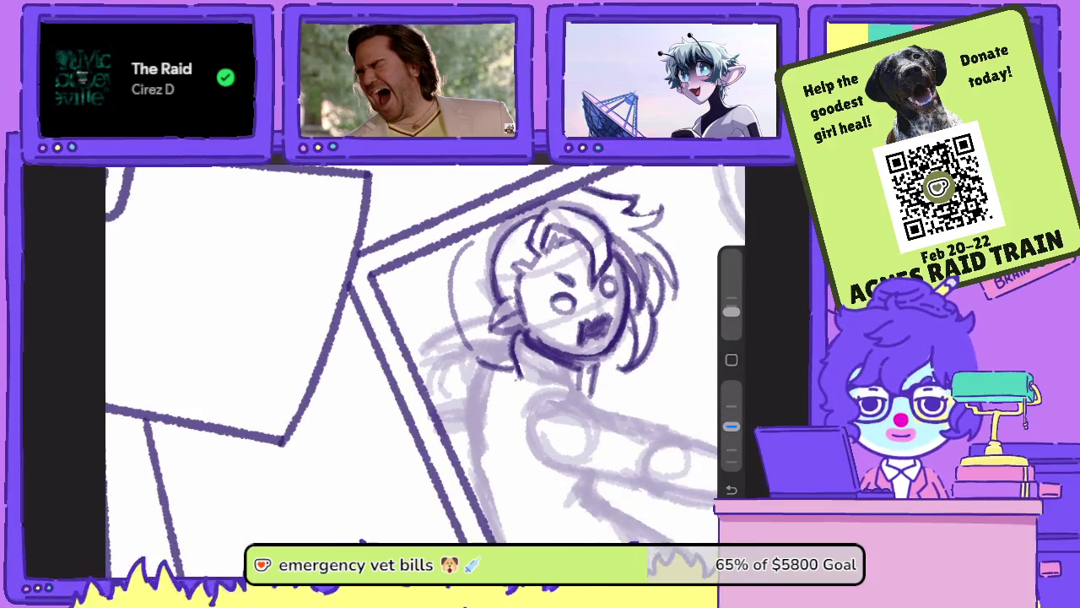
# - Ink the rounded collar arc below the face, redoing the first attempt
pyautogui.moveTo(509, 420)
pyautogui.mouseDown()
pyautogui.moveTo(557, 463)
pyautogui.moveTo(600, 445)
pyautogui.moveTo(592, 398)
pyautogui.moveTo(572, 393)
pyautogui.moveTo(605, 426)
pyautogui.mouseUp()
pyautogui.hotkey('ctrl', 'z')
pyautogui.hotkey('ctrl', 'z')
pyautogui.hotkey('ctrl', 'z')
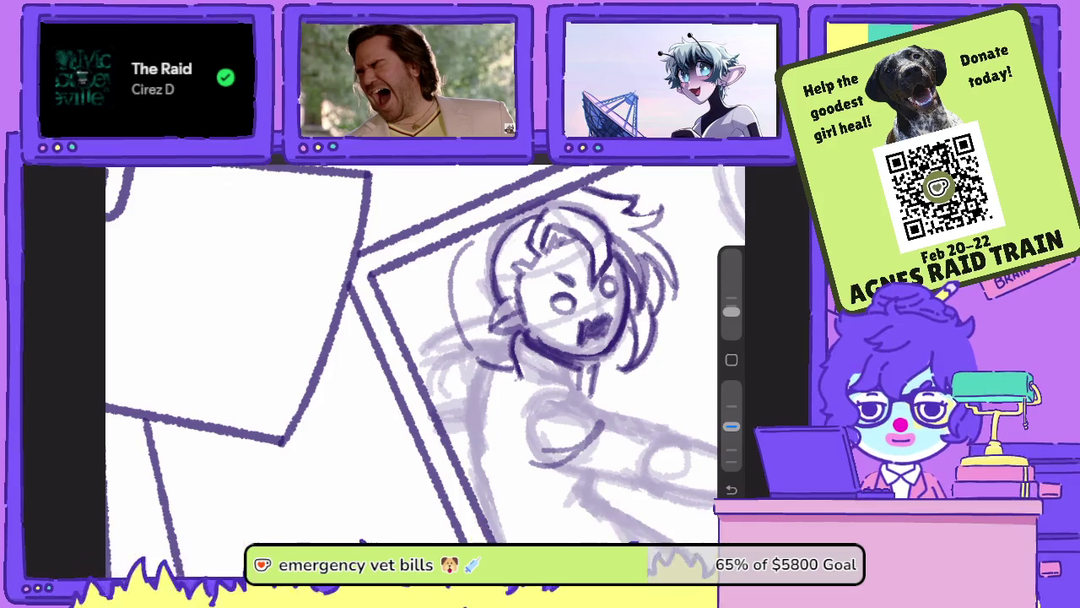
pyautogui.hotkey('ctrl', 'z')
pyautogui.moveTo(531, 430); pyautogui.dragTo(618, 422)
pyautogui.moveTo(545, 463)
pyautogui.mouseDown()
pyautogui.moveTo(623, 417)
pyautogui.moveTo(571, 390)
pyautogui.mouseUp()
pyautogui.moveTo(547, 447); pyautogui.dragTo(610, 419)
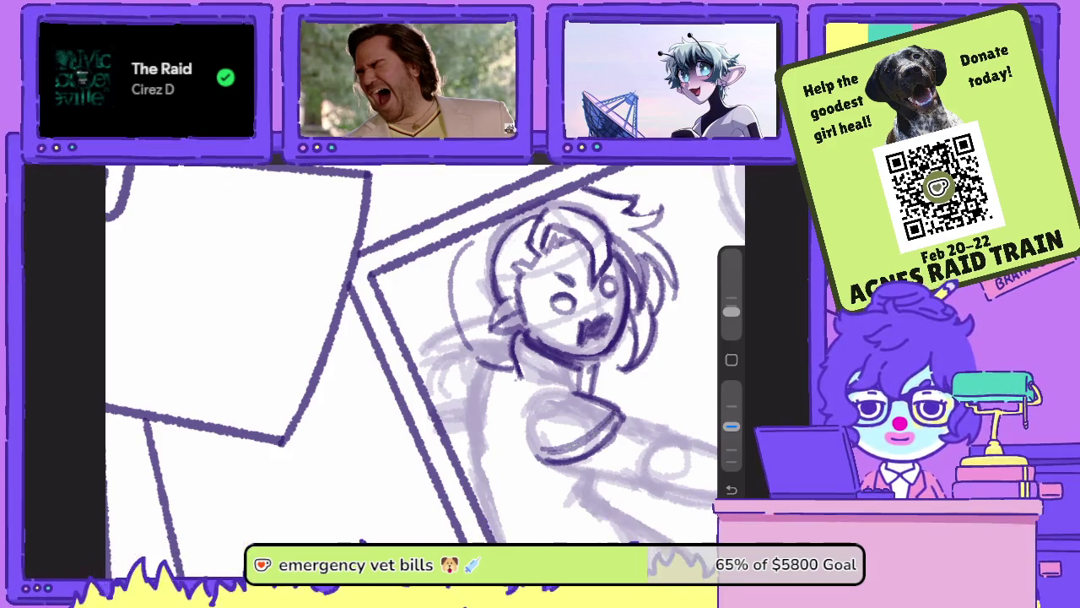
# - Darken the figure's side and shoulder lines, then start a freehand lasso around the head
pyautogui.moveTo(473, 353)
pyautogui.mouseDown()
pyautogui.moveTo(435, 360)
pyautogui.moveTo(462, 415)
pyautogui.mouseUp()
pyautogui.moveTo(437, 373); pyautogui.dragTo(497, 452)
pyautogui.moveTo(458, 412); pyautogui.dragTo(525, 459)
pyautogui.moveTo(532, 418)
pyautogui.mouseDown()
pyautogui.moveTo(523, 452)
pyautogui.moveTo(525, 442)
pyautogui.mouseUp()
pyautogui.moveTo(476, 376)
pyautogui.mouseDown()
pyautogui.moveTo(467, 407)
pyautogui.moveTo(471, 383)
pyautogui.mouseUp()
pyautogui.moveTo(571, 378); pyautogui.dragTo(523, 395)
pyautogui.scroll(-3, 422, 355)
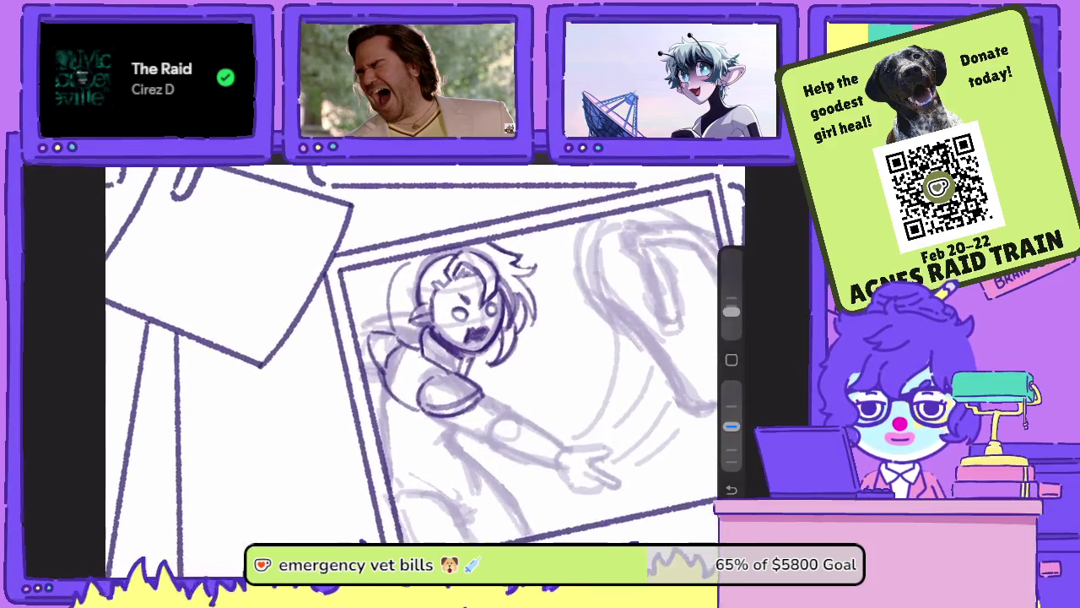
pyautogui.click(432, 243)
pyautogui.moveTo(432, 243)
pyautogui.mouseDown()
pyautogui.moveTo(422, 349)
pyautogui.moveTo(481, 384)
pyautogui.moveTo(432, 243)
pyautogui.mouseUp()
# - Nudge the selected inked head slightly up and to the left and commit it
pyautogui.press('v')
pyautogui.moveTo(471, 308); pyautogui.dragTo(460, 301)
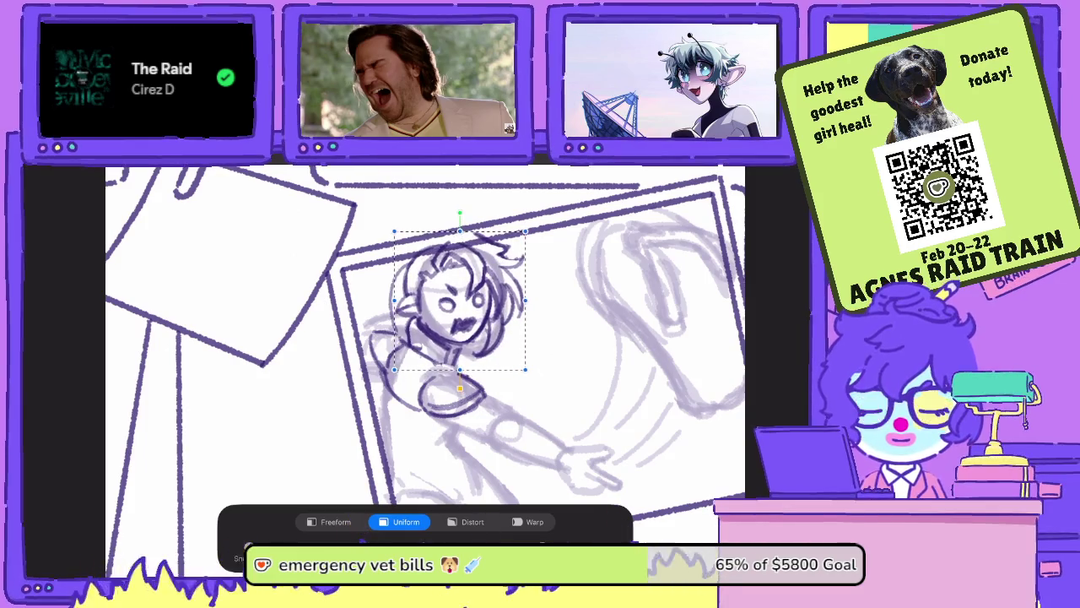
pyautogui.press('v')
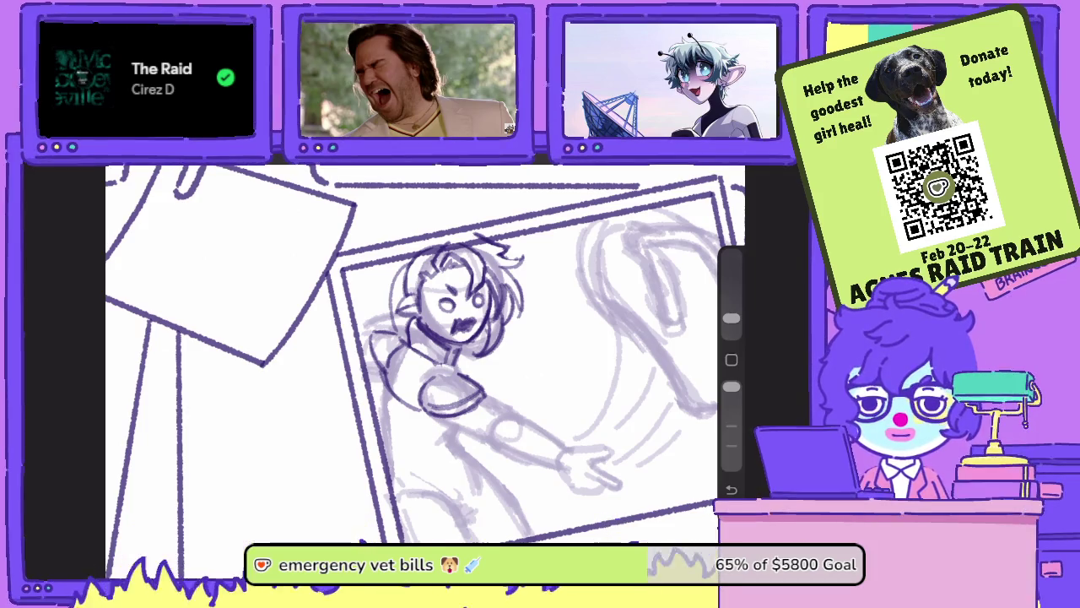
# - Adjust the brush opacity and draw a curved stroke left of the head
pyautogui.moveTo(731, 386); pyautogui.dragTo(731, 426)
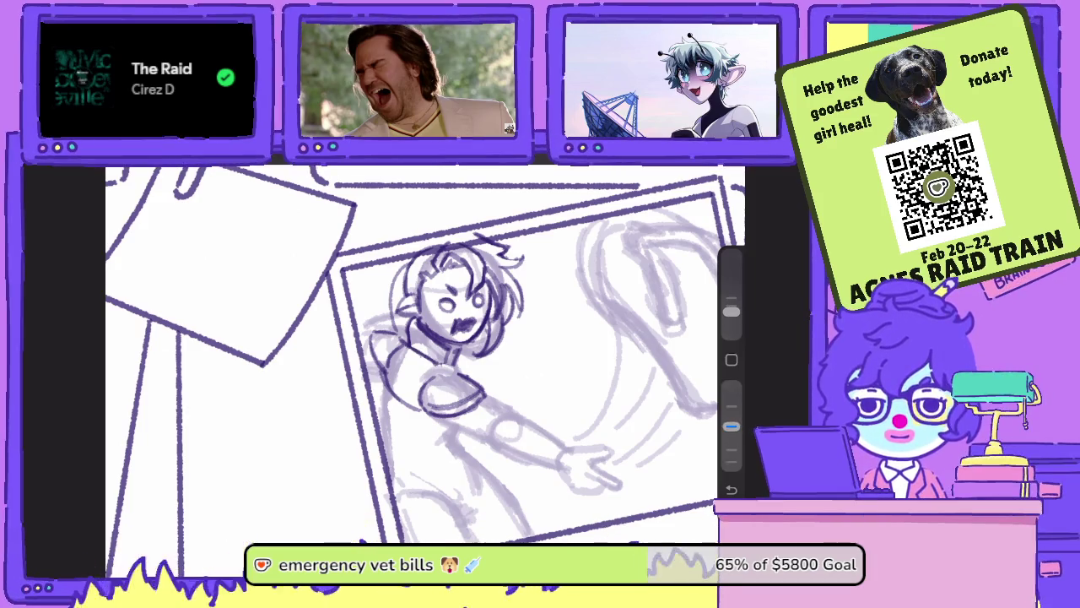
pyautogui.press('e')
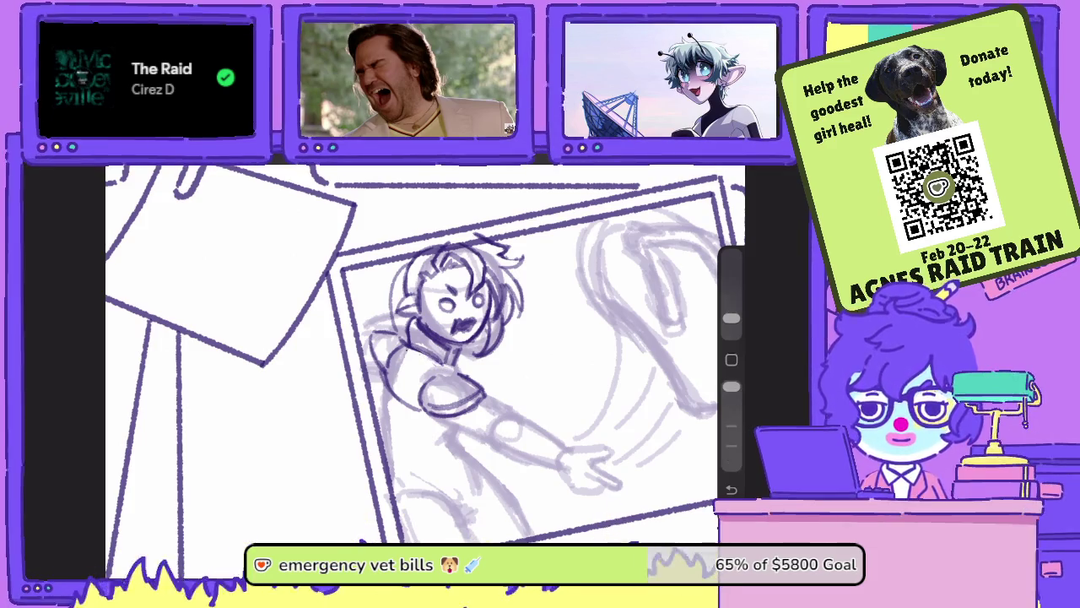
pyautogui.press('b')
pyautogui.moveTo(394, 335); pyautogui.dragTo(386, 259)
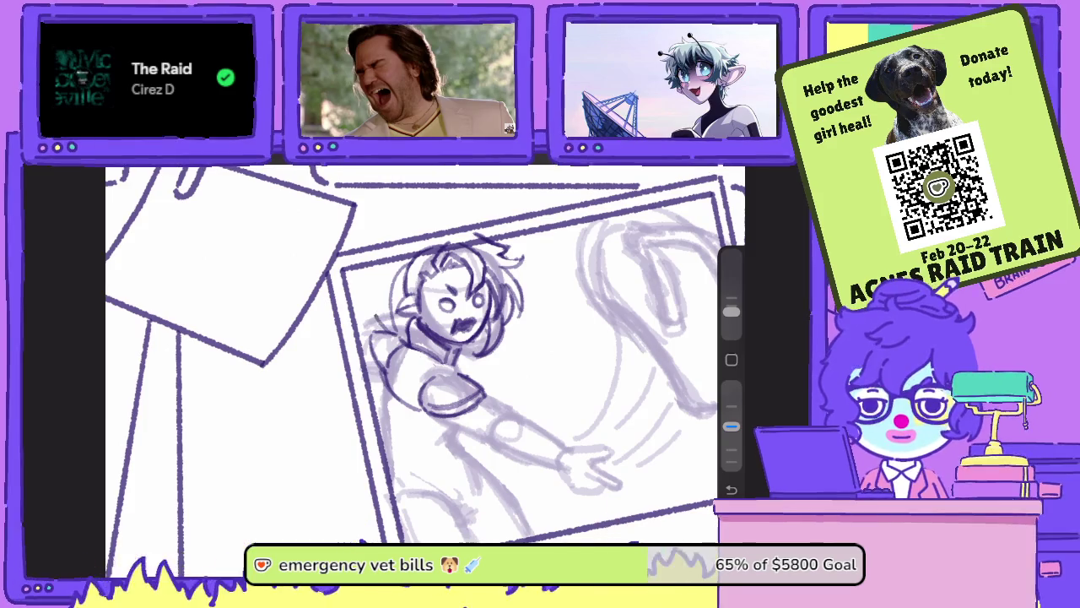
# - Ink dark lines over the figure's arm, left side, torso and lower body
pyautogui.scroll(-2, 425, 354)
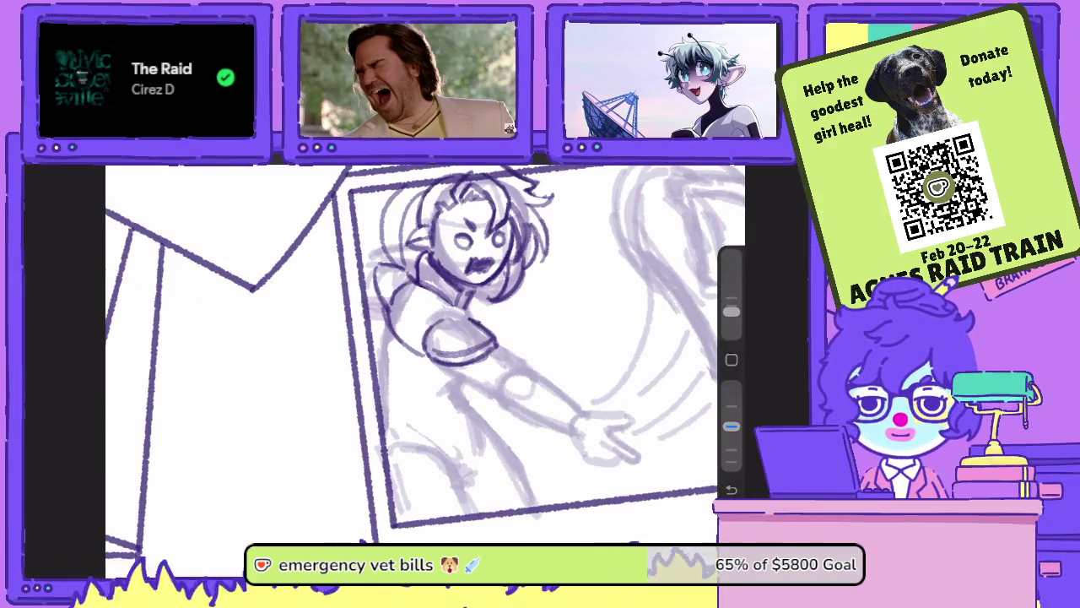
pyautogui.moveTo(464, 378); pyautogui.dragTo(441, 387)
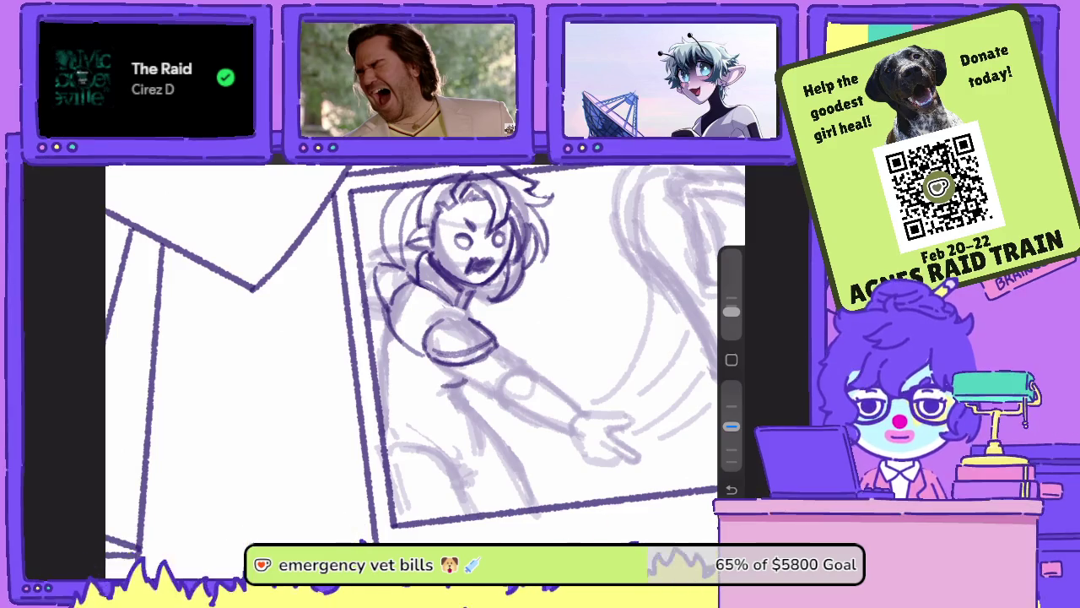
pyautogui.moveTo(380, 323); pyautogui.dragTo(384, 381)
pyautogui.moveTo(386, 426); pyautogui.dragTo(432, 448)
pyautogui.moveTo(469, 400); pyautogui.dragTo(465, 452)
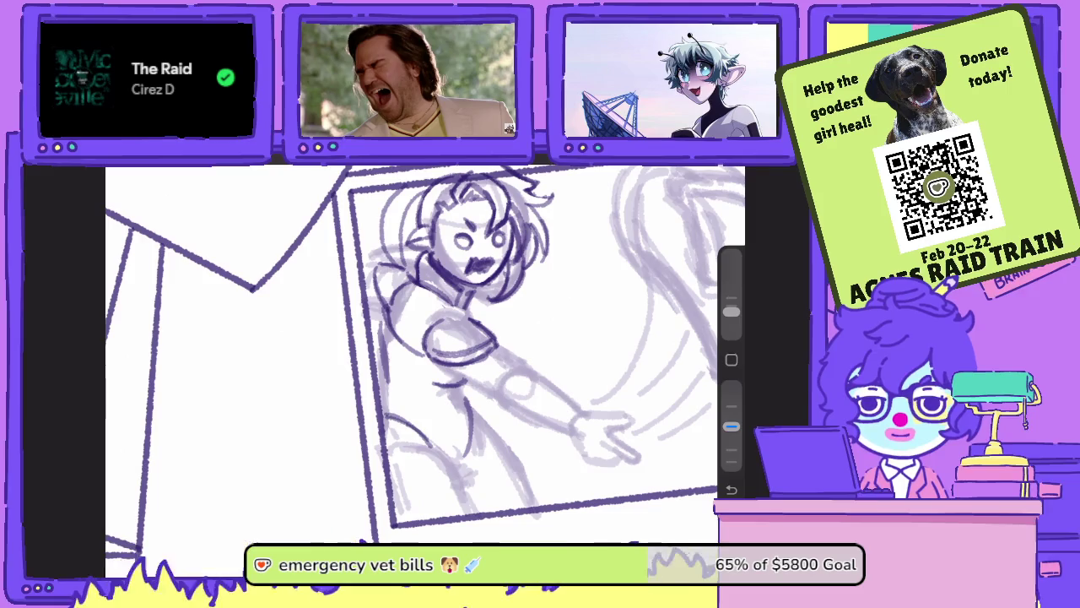
pyautogui.moveTo(481, 410)
pyautogui.mouseDown()
pyautogui.moveTo(477, 447)
pyautogui.moveTo(504, 449)
pyautogui.moveTo(518, 436)
pyautogui.moveTo(483, 436)
pyautogui.mouseUp()
pyautogui.moveTo(393, 454)
pyautogui.mouseDown()
pyautogui.moveTo(427, 478)
pyautogui.moveTo(425, 448)
pyautogui.moveTo(515, 430)
pyautogui.mouseUp()
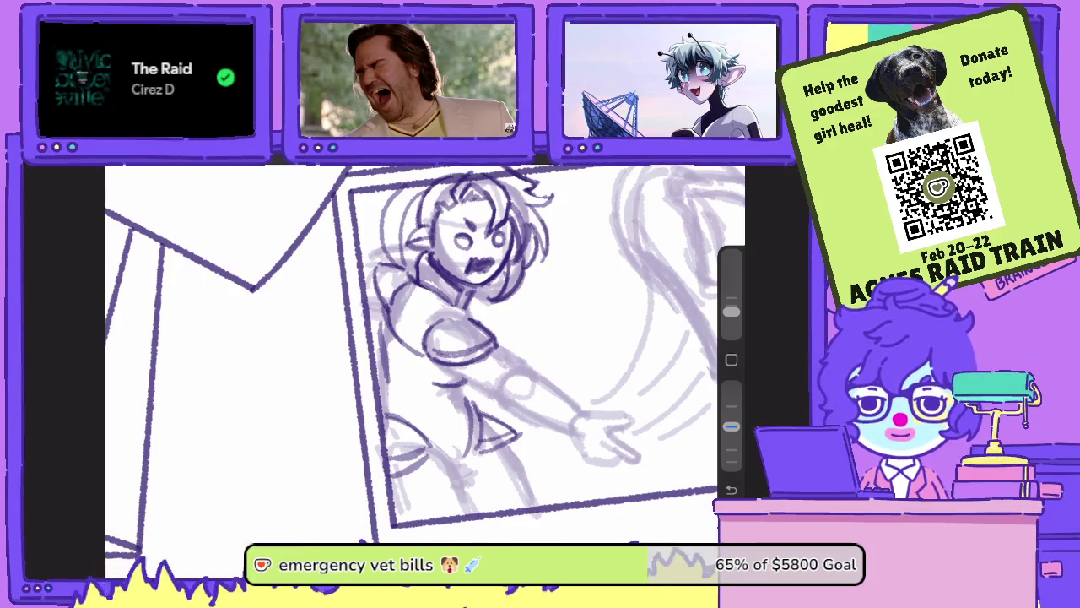
pyautogui.moveTo(447, 442); pyautogui.dragTo(397, 400)
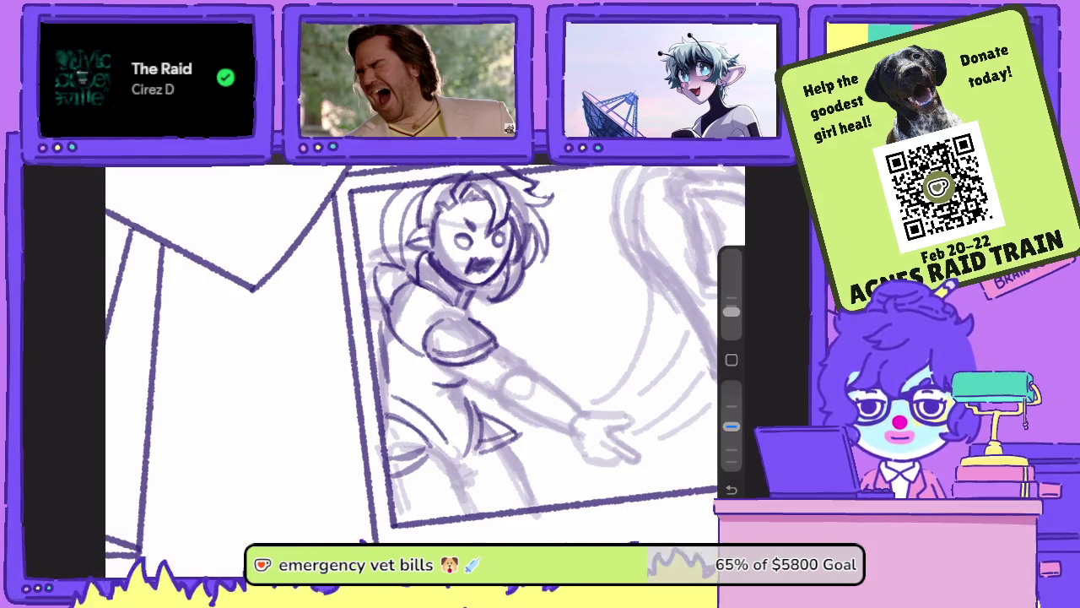
pyautogui.moveTo(463, 397); pyautogui.dragTo(458, 443)
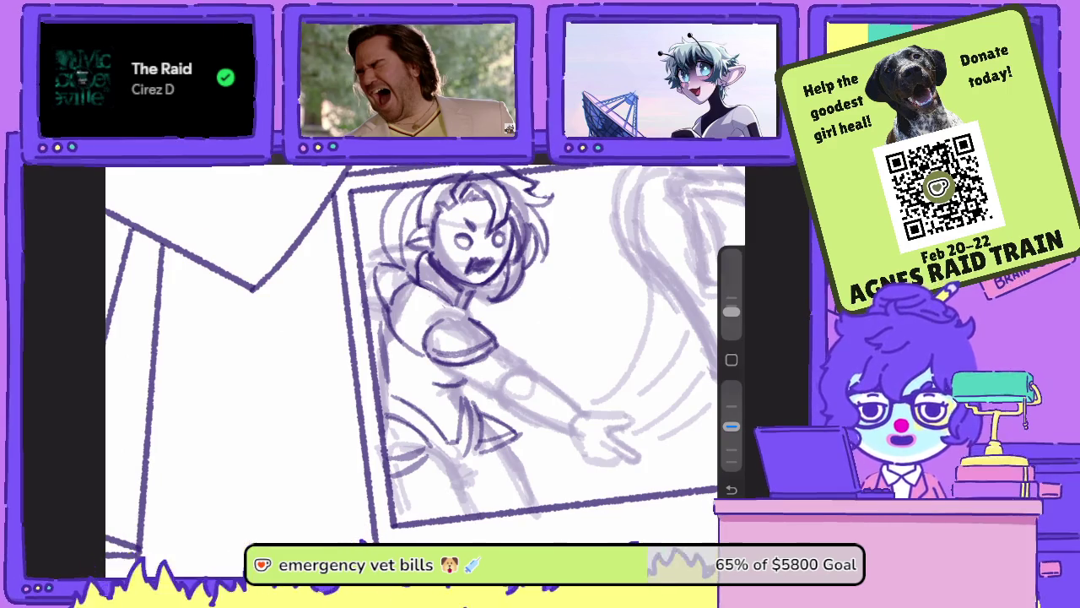
# - Ink and darken the figure's legs down to the lower leg
pyautogui.moveTo(434, 383); pyautogui.dragTo(426, 403)
pyautogui.moveTo(433, 359); pyautogui.dragTo(424, 379)
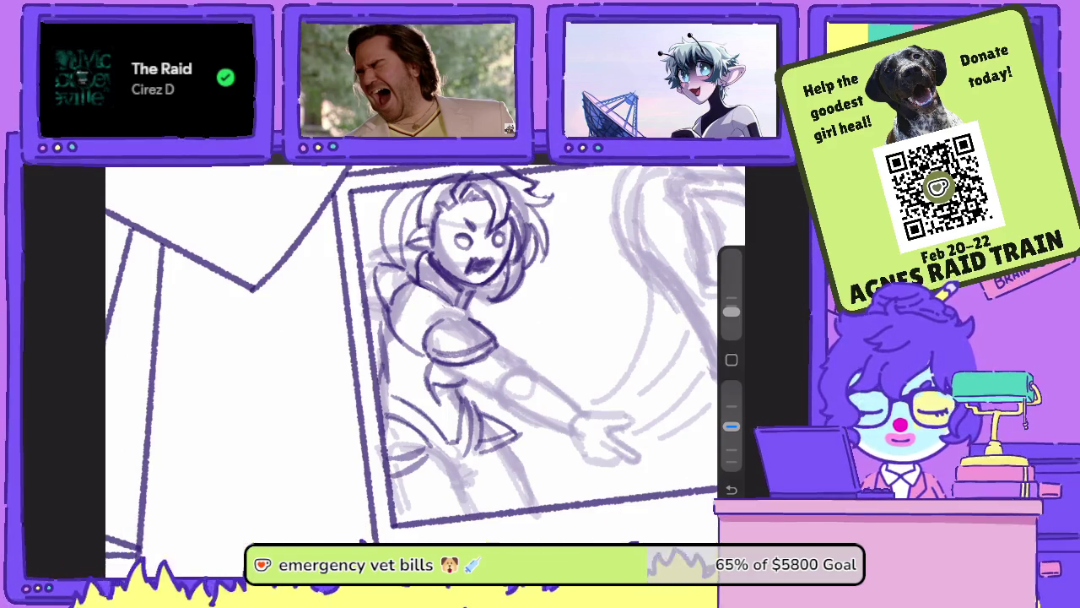
pyautogui.moveTo(459, 476); pyautogui.dragTo(457, 515)
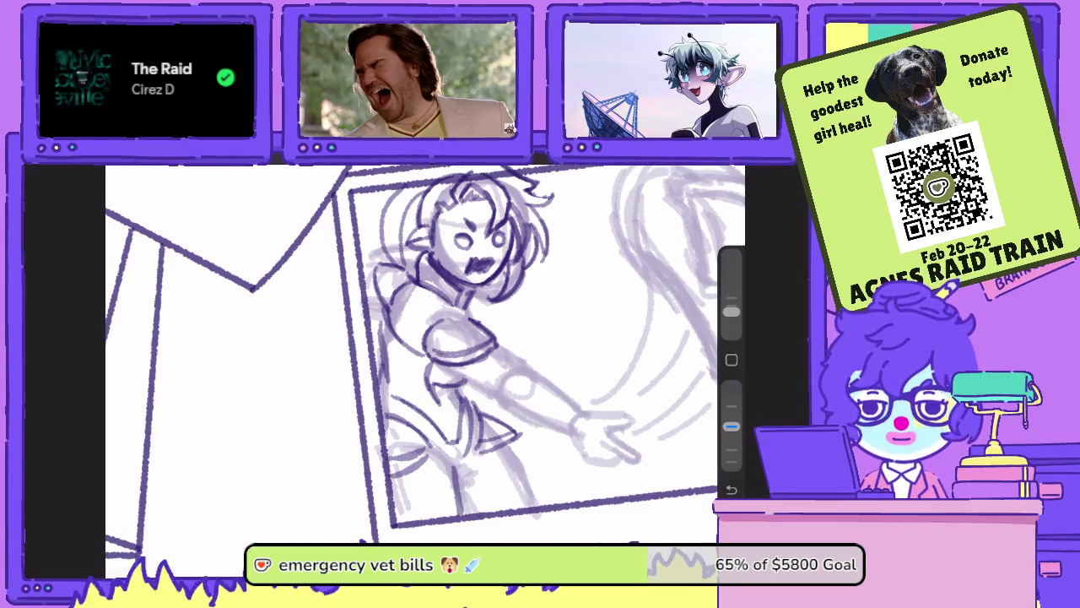
pyautogui.moveTo(503, 449); pyautogui.dragTo(516, 504)
pyautogui.moveTo(506, 450); pyautogui.dragTo(520, 509)
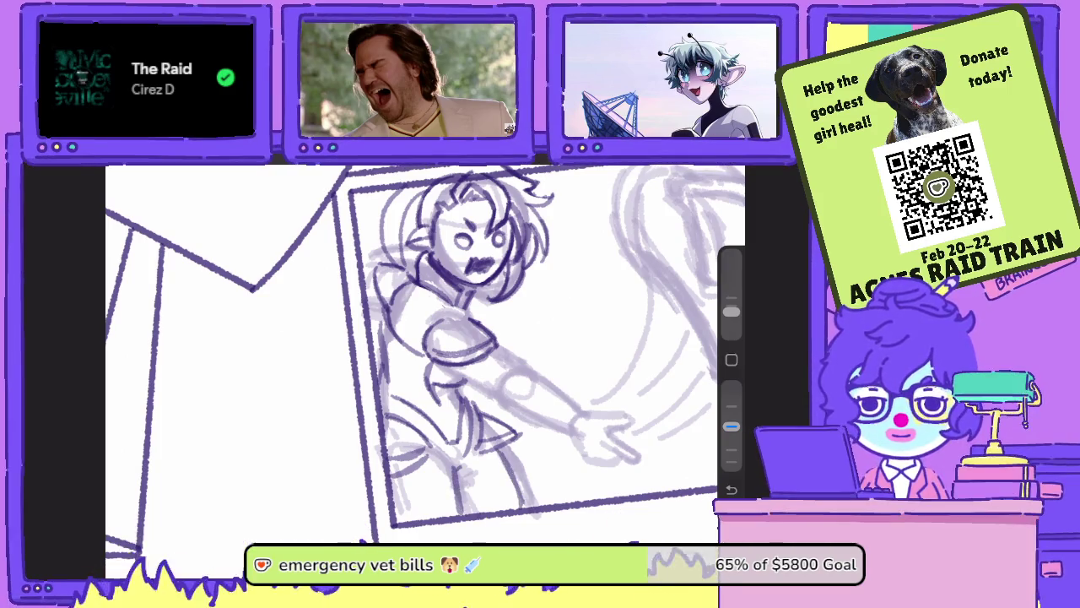
pyautogui.scroll(-2, 422, 355)
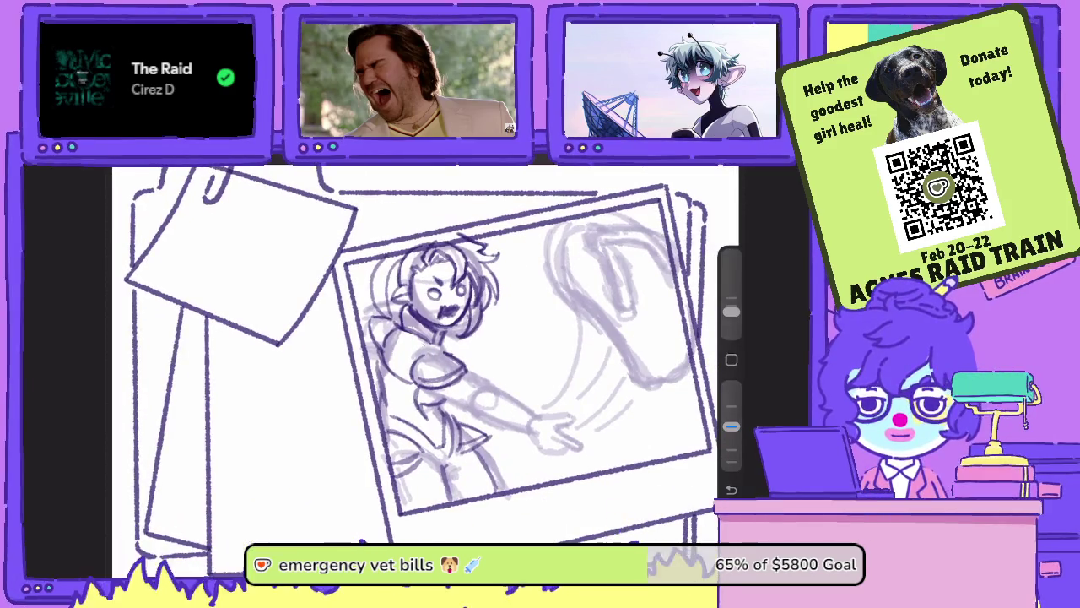
# - Select the figure and resize it slightly with Transform
pyautogui.press('s')
pyautogui.scroll(-2, 456, 312)
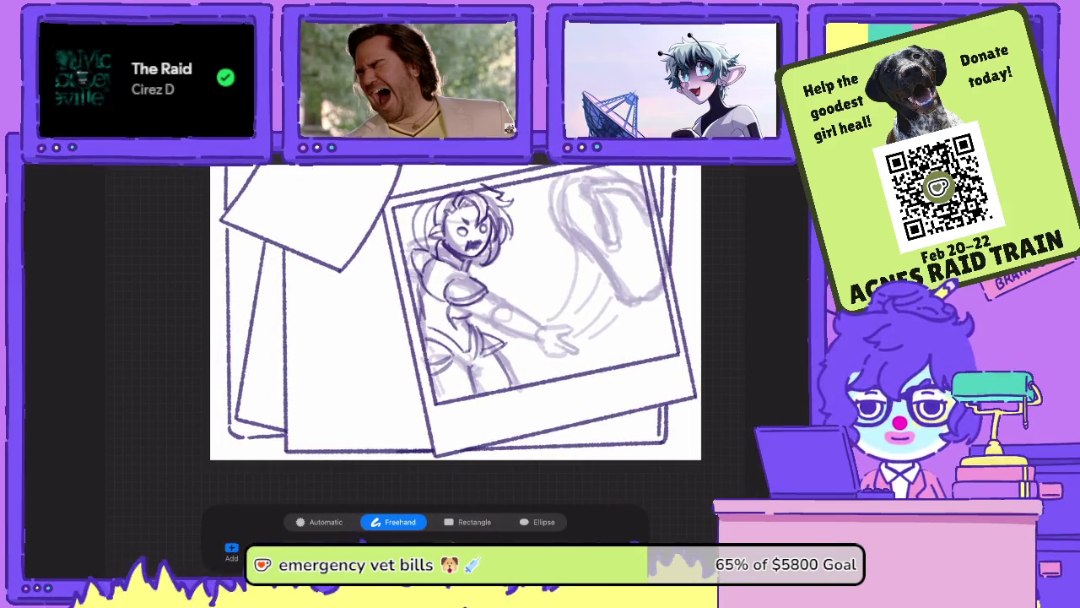
pyautogui.press('v')
pyautogui.moveTo(453, 393); pyautogui.dragTo(452, 433)
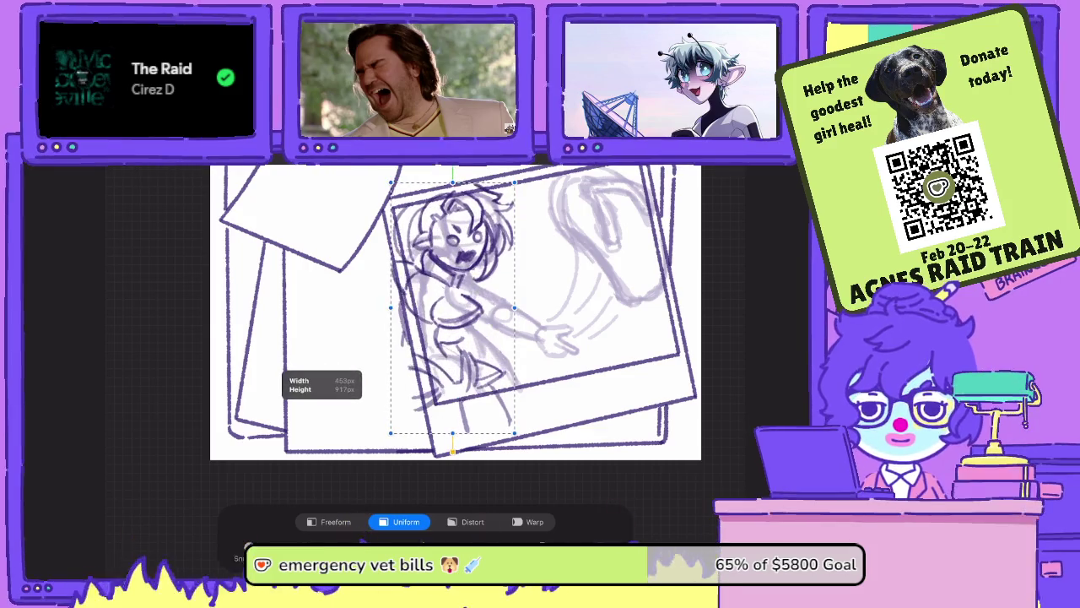
pyautogui.scroll(-2, 455, 312)
pyautogui.press('v')
pyautogui.scroll(3, 456, 278)
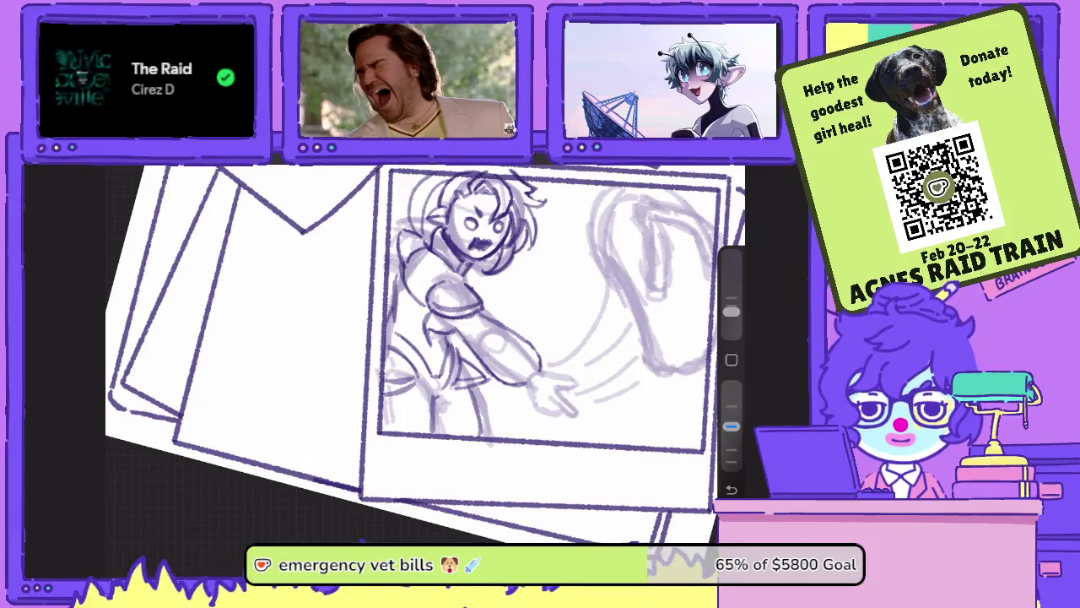
pyautogui.scroll(3, 422, 355)
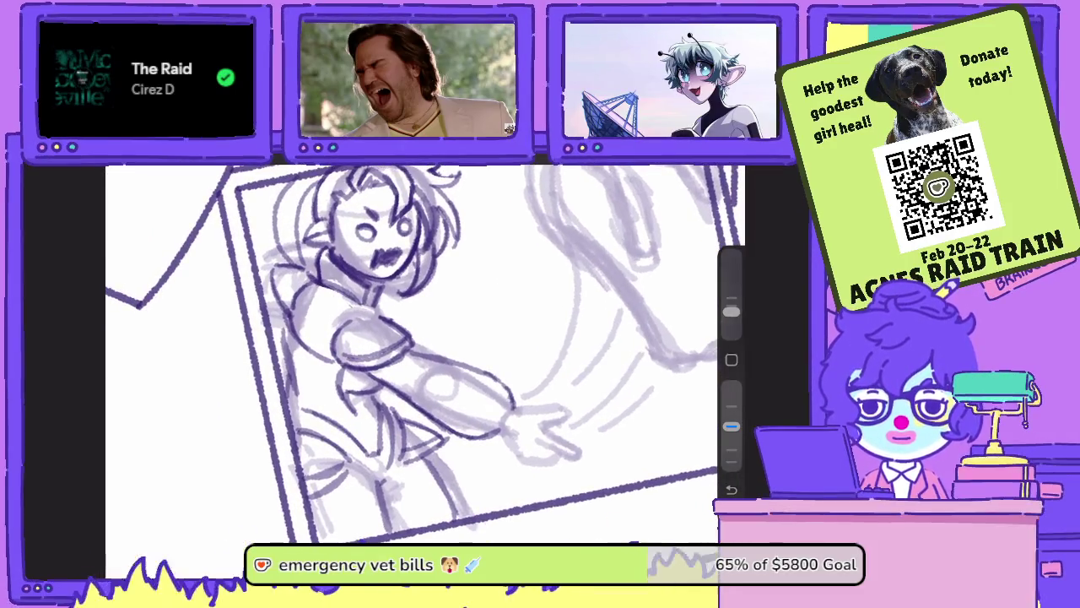
# - Ink the right side of the torso and arm, erasing stray strokes near the arm
pyautogui.moveTo(463, 417)
pyautogui.mouseDown()
pyautogui.moveTo(467, 386)
pyautogui.moveTo(447, 361)
pyautogui.moveTo(430, 409)
pyautogui.moveTo(454, 405)
pyautogui.moveTo(453, 390)
pyautogui.mouseUp()
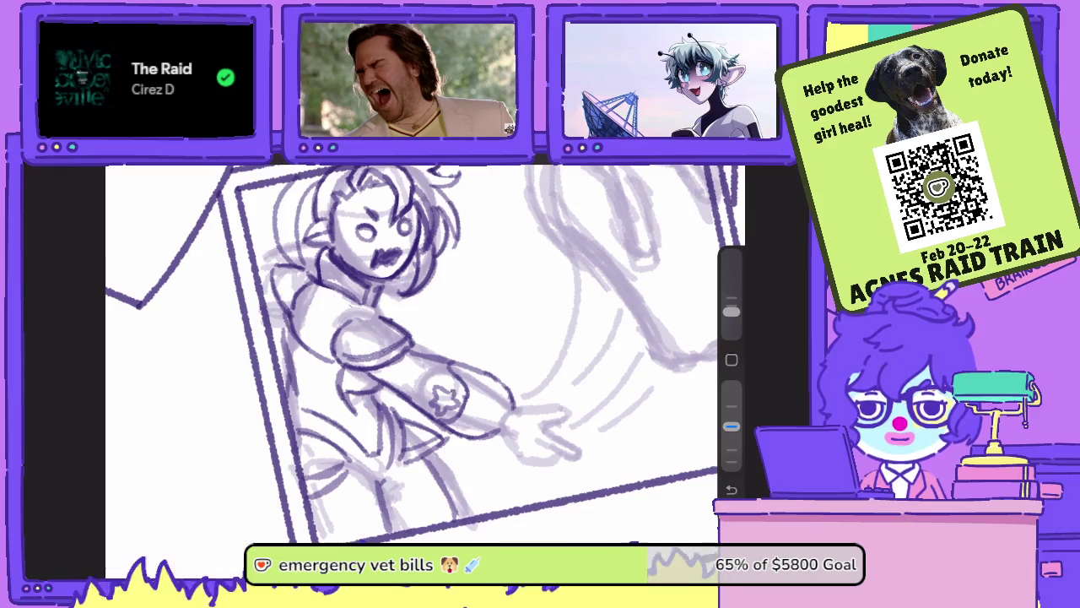
pyautogui.scroll(2, 422, 355)
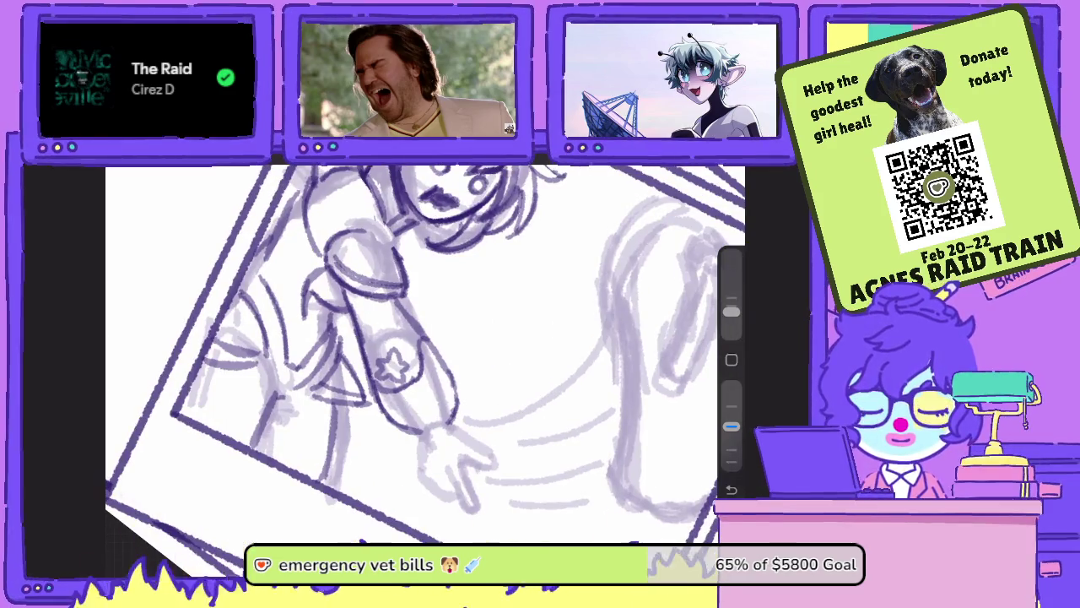
pyautogui.press('e')
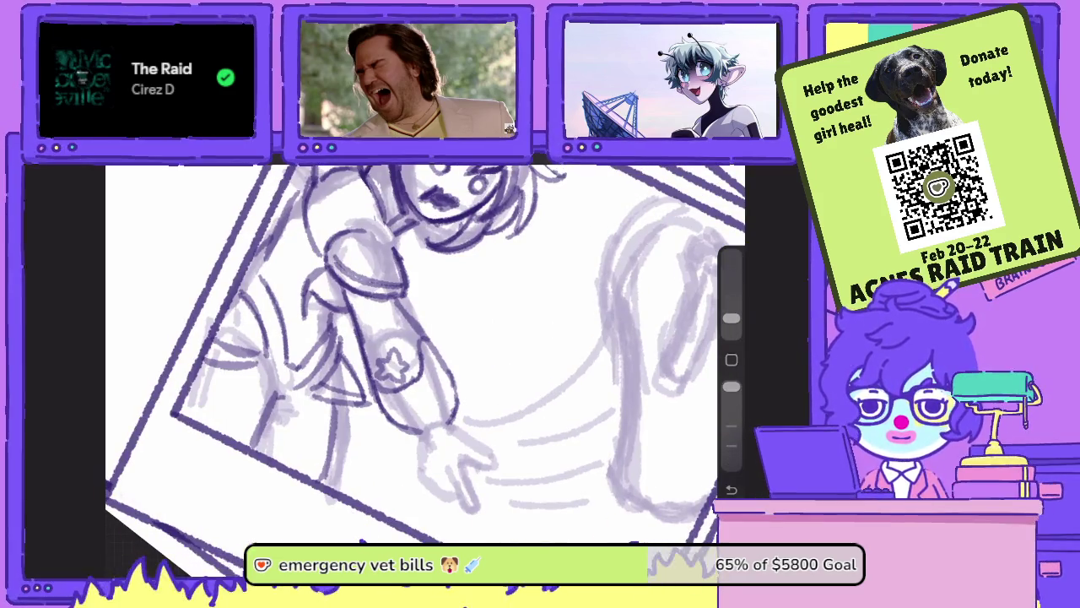
pyautogui.moveTo(412, 435)
pyautogui.mouseDown()
pyautogui.moveTo(452, 419)
pyautogui.moveTo(415, 427)
pyautogui.mouseUp()
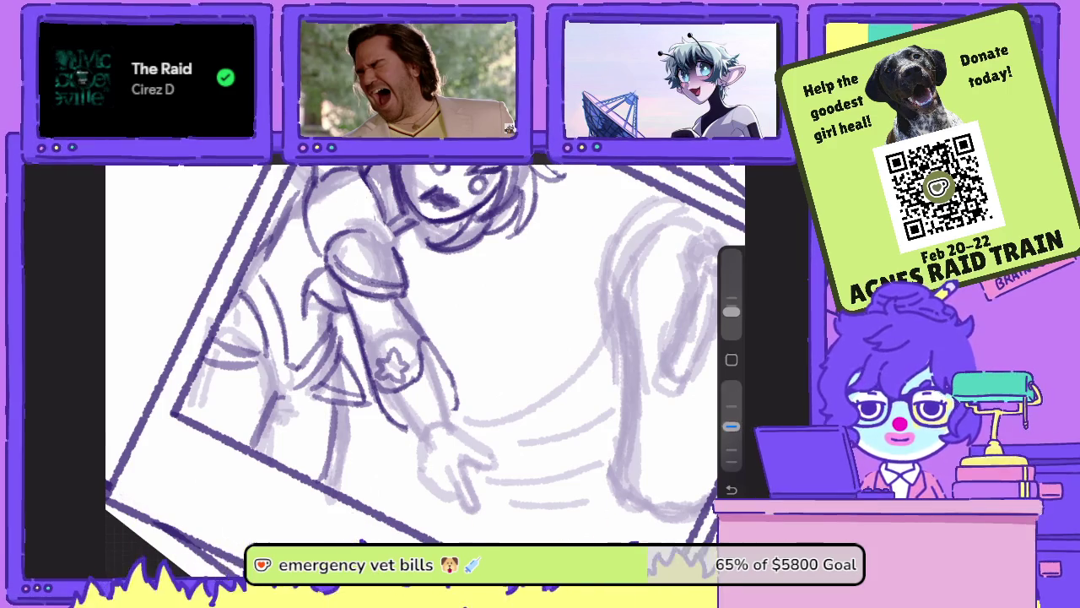
pyautogui.press('b')
# - Ink the sleeve, its cuff and the reaching hand's fingers at higher opacity
pyautogui.moveTo(416, 414); pyautogui.dragTo(456, 405)
pyautogui.moveTo(405, 432)
pyautogui.mouseDown()
pyautogui.moveTo(456, 414)
pyautogui.moveTo(403, 456)
pyautogui.moveTo(417, 464)
pyautogui.mouseUp()
pyautogui.moveTo(453, 414)
pyautogui.mouseDown()
pyautogui.moveTo(486, 427)
pyautogui.moveTo(478, 443)
pyautogui.moveTo(449, 439)
pyautogui.moveTo(453, 417)
pyautogui.moveTo(479, 469)
pyautogui.moveTo(444, 456)
pyautogui.moveTo(464, 474)
pyautogui.moveTo(469, 459)
pyautogui.moveTo(427, 472)
pyautogui.moveTo(447, 445)
pyautogui.moveTo(417, 461)
pyautogui.moveTo(441, 478)
pyautogui.moveTo(419, 476)
pyautogui.mouseUp()
pyautogui.moveTo(439, 354); pyautogui.dragTo(481, 338)
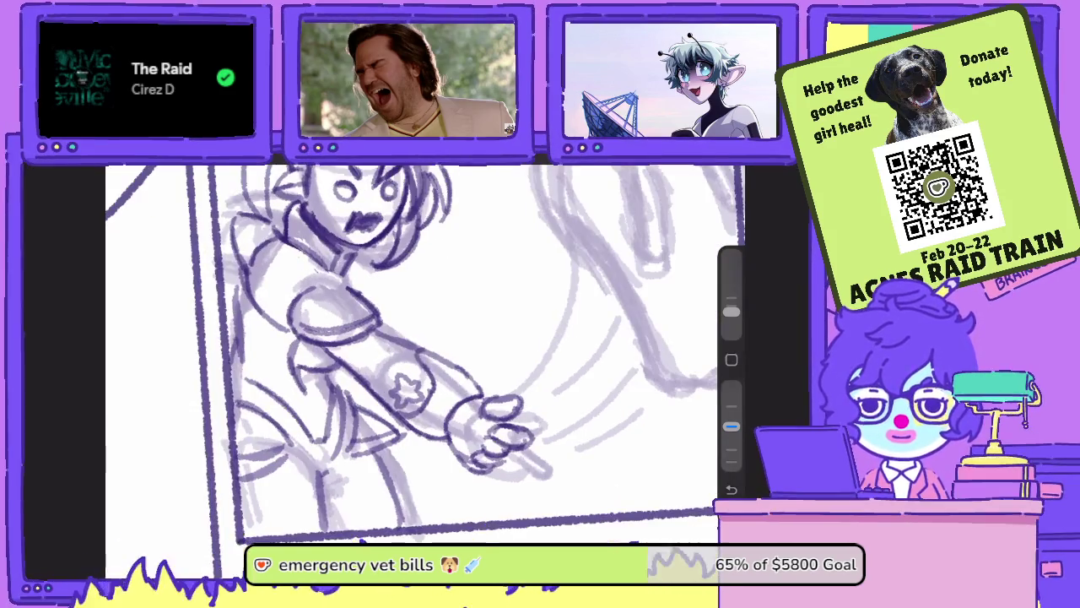
pyautogui.moveTo(492, 469); pyautogui.dragTo(507, 451)
pyautogui.moveTo(731, 426)
pyautogui.mouseDown()
pyautogui.moveTo(731, 386)
pyautogui.moveTo(731, 426)
pyautogui.mouseUp()
pyautogui.moveTo(492, 469); pyautogui.dragTo(504, 456)
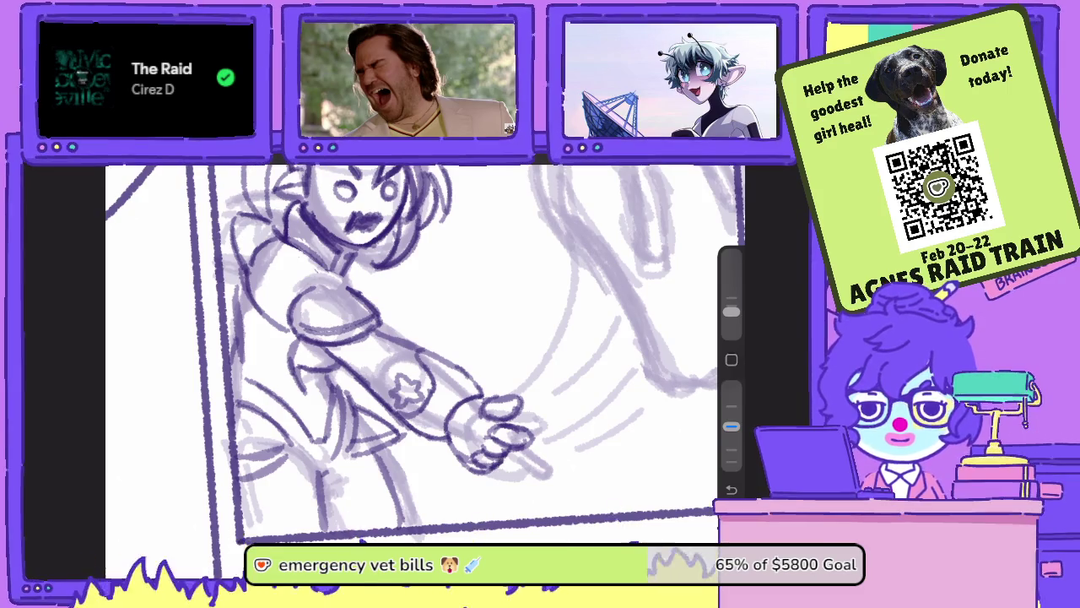
pyautogui.scroll(-5, 422, 355)
pyautogui.scroll(2, 422, 354)
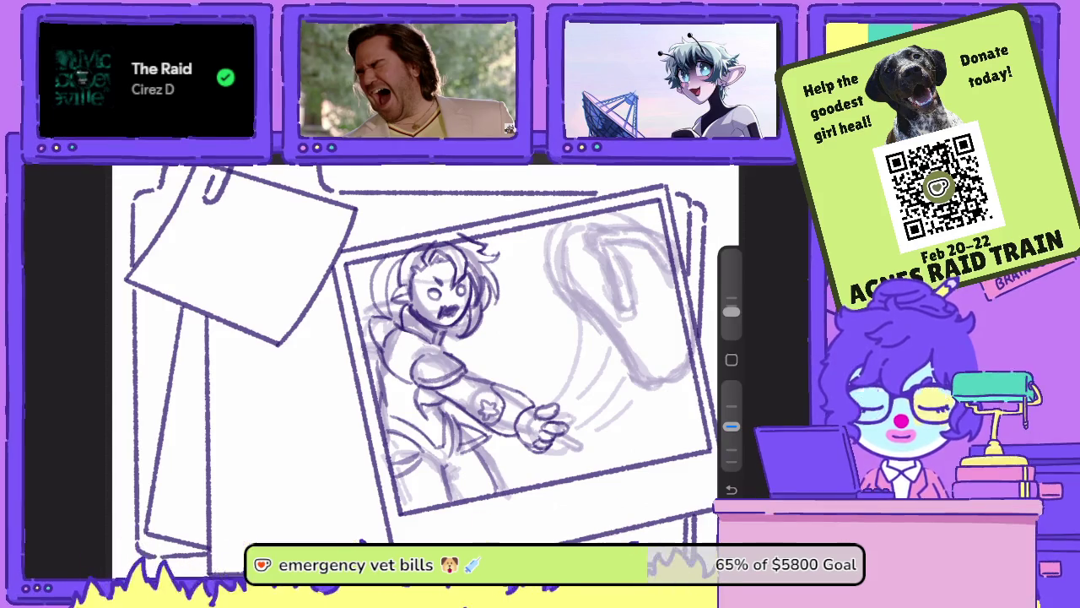
# - Try enlarging and tilting the photo sketch, then undo to keep its original size and angle
pyautogui.press('v')
pyautogui.moveTo(540, 430); pyautogui.dragTo(528, 418)
pyautogui.moveTo(359, 417); pyautogui.dragTo(355, 423)
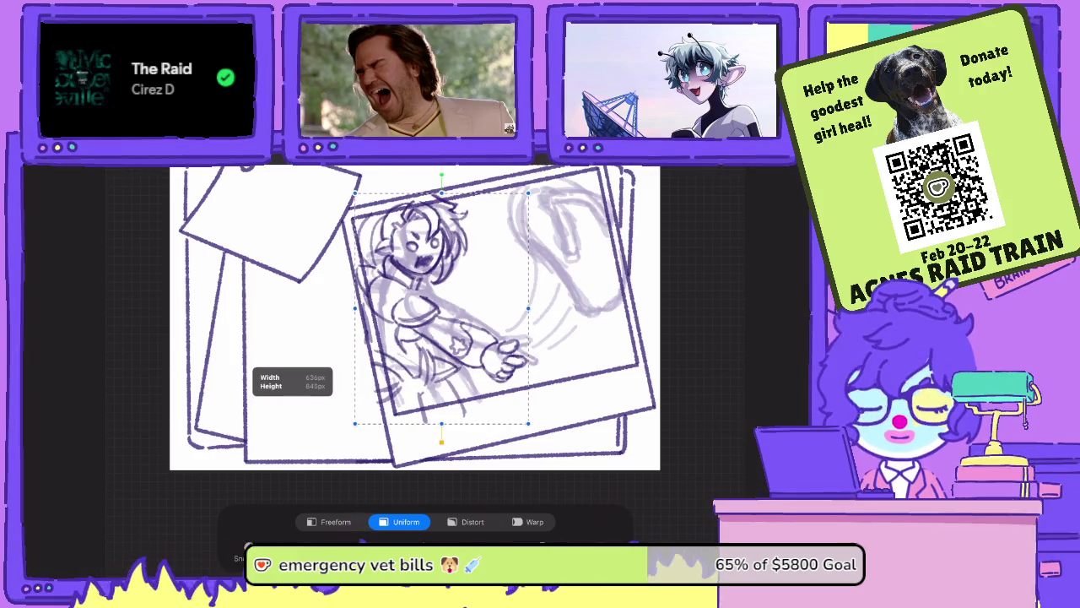
pyautogui.moveTo(529, 422); pyautogui.dragTo(544, 443)
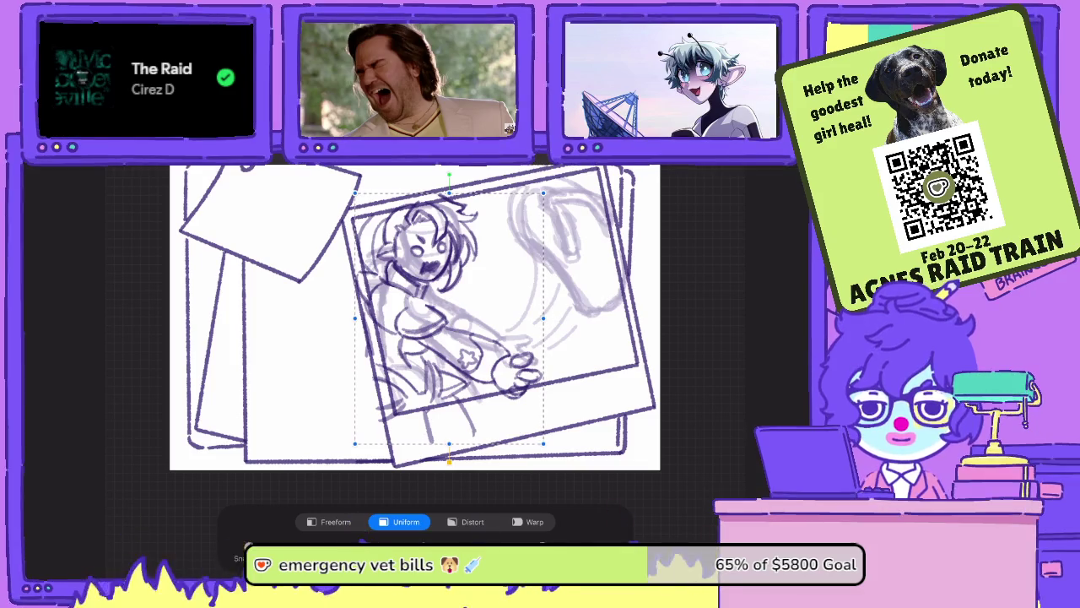
pyautogui.moveTo(449, 174); pyautogui.dragTo(426, 177)
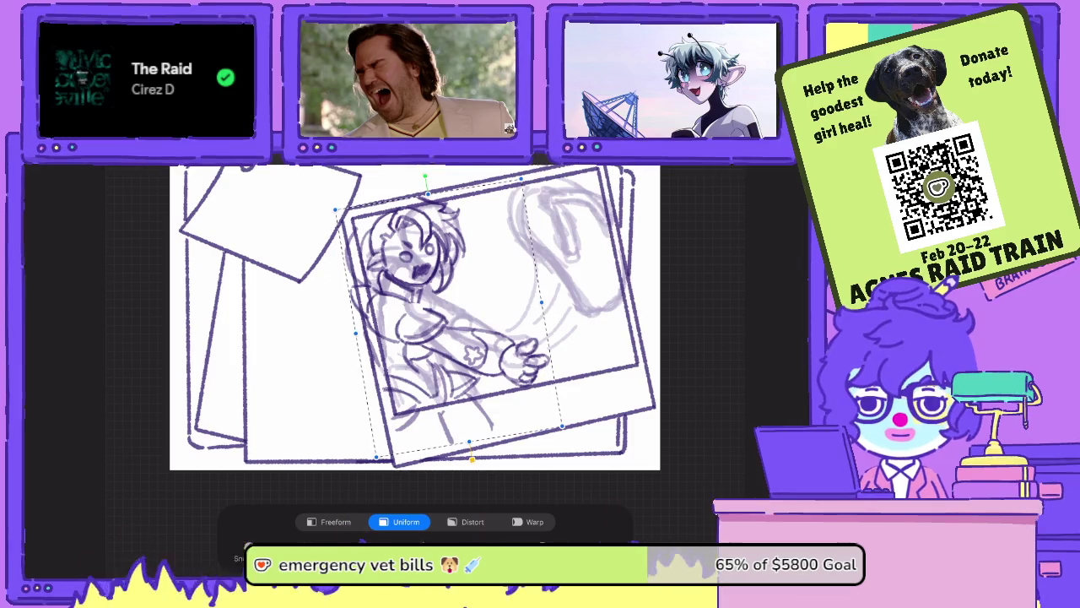
pyautogui.hotkey('ctrl', 'z')
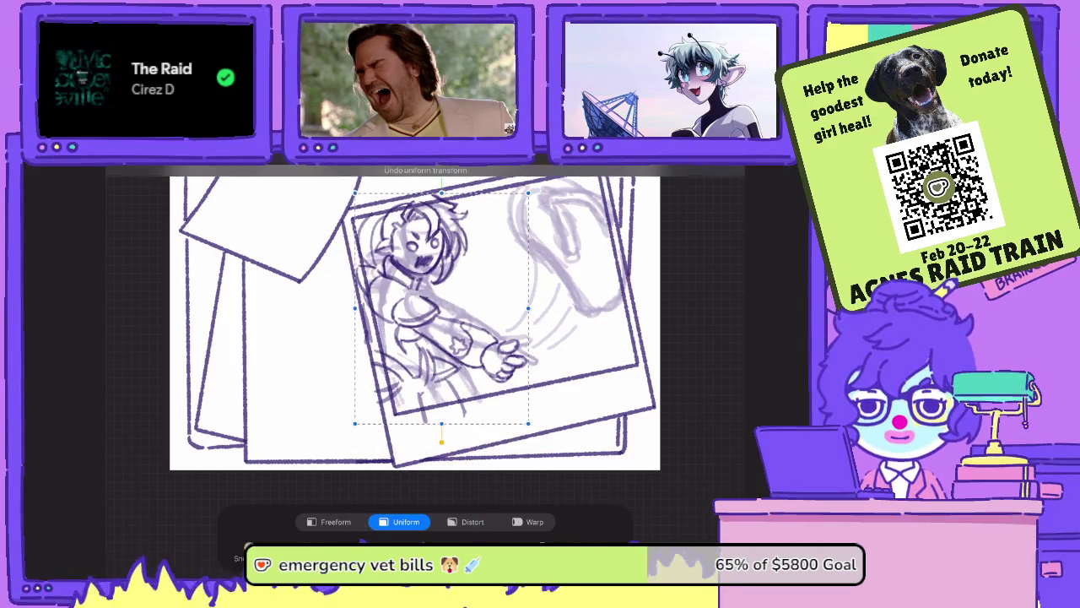
# - Exit Transform, enlarge the brush size, and ink a long curve of the ghost shape
pyautogui.press('Return')
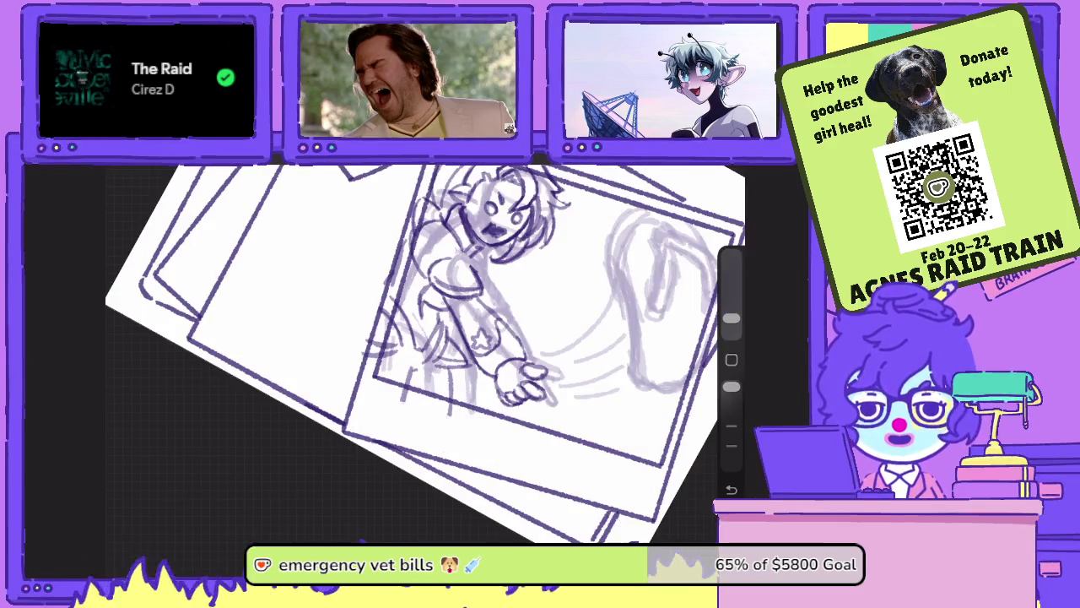
pyautogui.moveTo(731, 319); pyautogui.dragTo(731, 305)
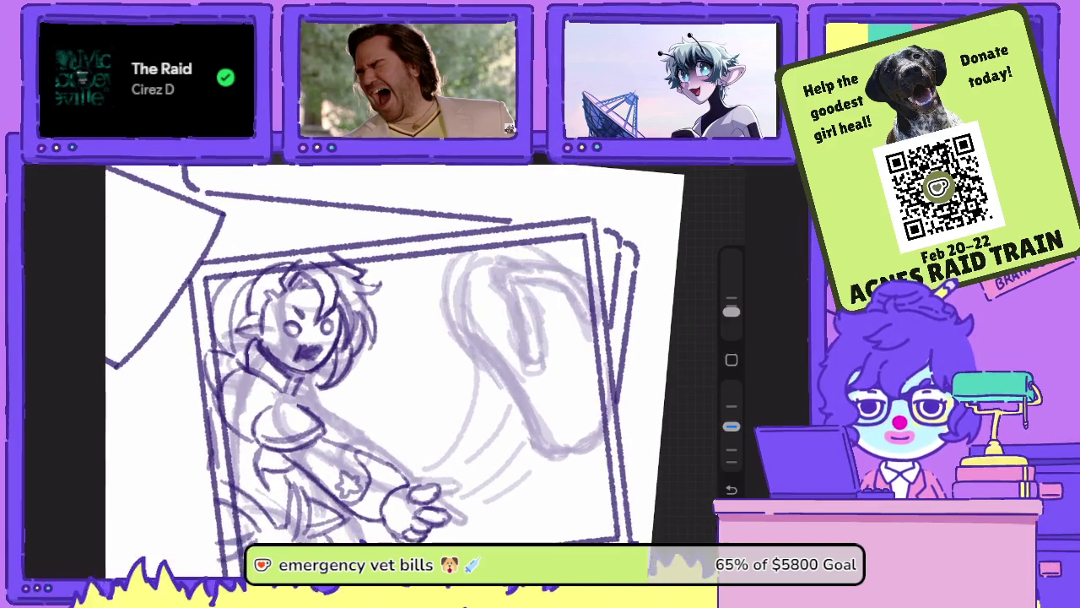
pyautogui.moveTo(536, 458)
pyautogui.mouseDown()
pyautogui.moveTo(462, 306)
pyautogui.moveTo(474, 252)
pyautogui.mouseUp()
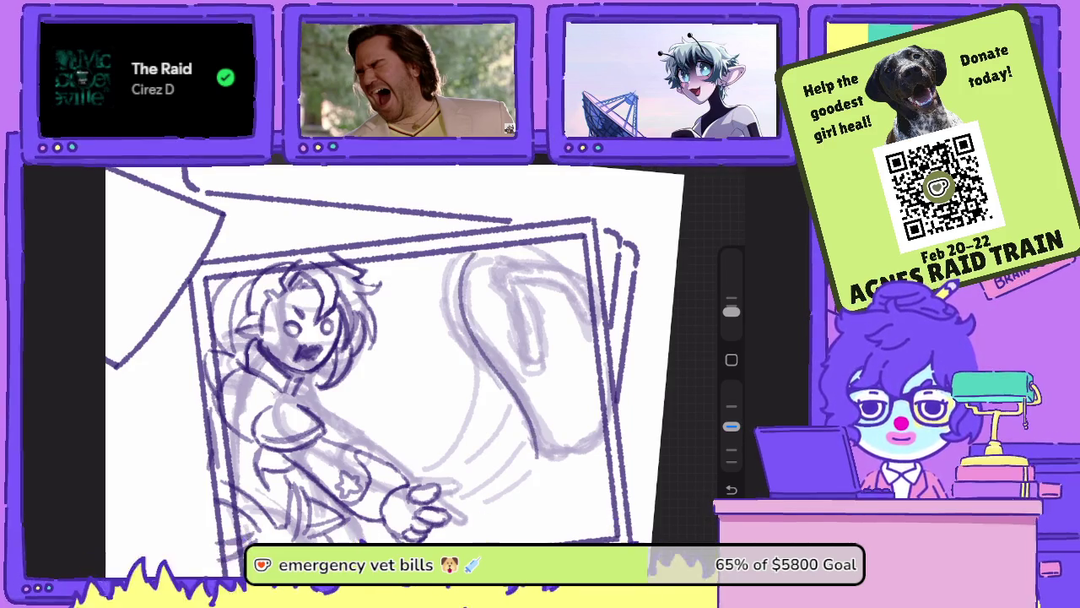
# - Redraw the ghost's curved outline and thicken its left and inner edges
pyautogui.hotkey('ctrl', 'z')
pyautogui.moveTo(542, 459)
pyautogui.mouseDown()
pyautogui.moveTo(452, 287)
pyautogui.moveTo(464, 252)
pyautogui.moveTo(462, 337)
pyautogui.moveTo(542, 457)
pyautogui.moveTo(574, 461)
pyautogui.moveTo(600, 445)
pyautogui.moveTo(600, 427)
pyautogui.moveTo(580, 439)
pyautogui.moveTo(525, 410)
pyautogui.moveTo(515, 384)
pyautogui.mouseUp()
pyautogui.moveTo(533, 420); pyautogui.dragTo(501, 363)
pyautogui.moveTo(519, 402)
pyautogui.mouseDown()
pyautogui.moveTo(461, 315)
pyautogui.moveTo(458, 283)
pyautogui.mouseUp()
pyautogui.moveTo(473, 332); pyautogui.dragTo(456, 257)
pyautogui.moveTo(461, 303)
pyautogui.mouseDown()
pyautogui.moveTo(469, 245)
pyautogui.moveTo(461, 251)
pyautogui.mouseUp()
pyautogui.moveTo(462, 347); pyautogui.dragTo(452, 260)
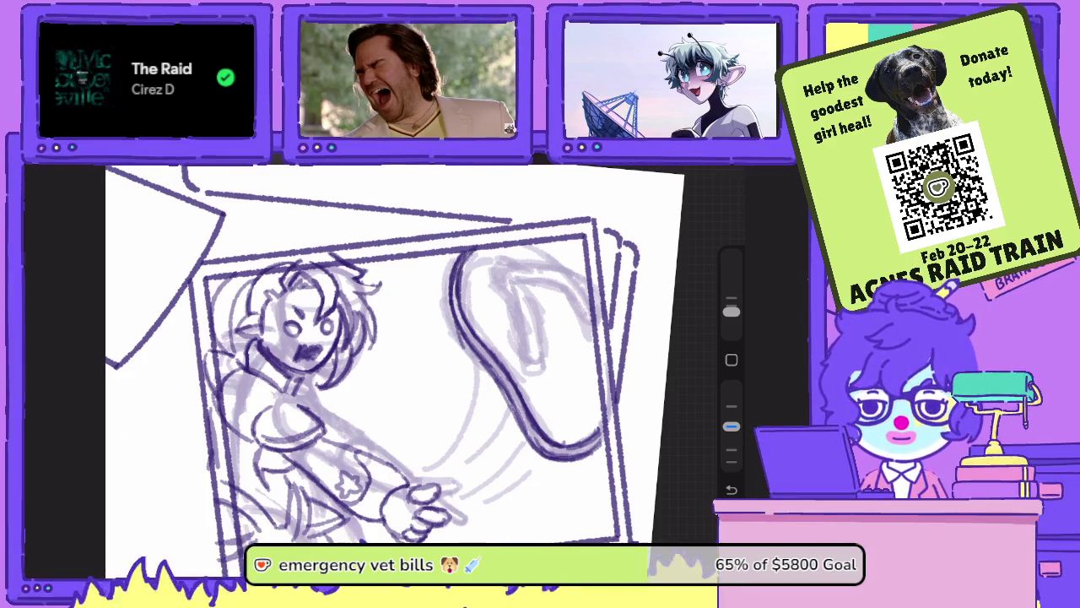
# - Ink the ghost's inner curves and touch up their top
pyautogui.moveTo(538, 321)
pyautogui.mouseDown()
pyautogui.moveTo(540, 368)
pyautogui.moveTo(518, 280)
pyautogui.moveTo(521, 324)
pyautogui.mouseUp()
pyautogui.moveTo(501, 277); pyautogui.dragTo(530, 355)
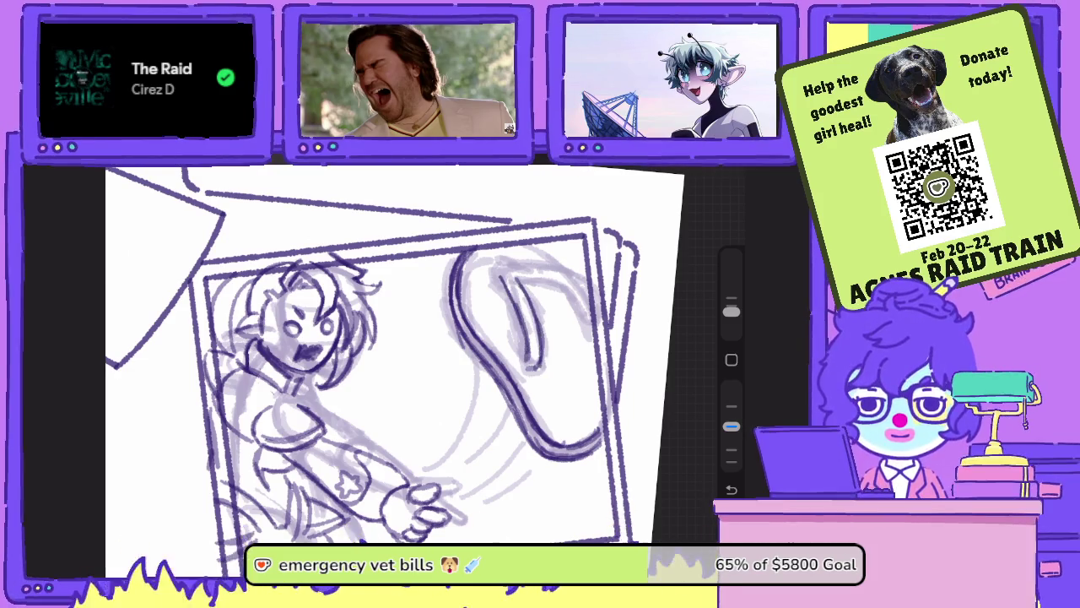
pyautogui.moveTo(555, 277)
pyautogui.mouseDown()
pyautogui.moveTo(587, 317)
pyautogui.moveTo(586, 307)
pyautogui.mouseUp()
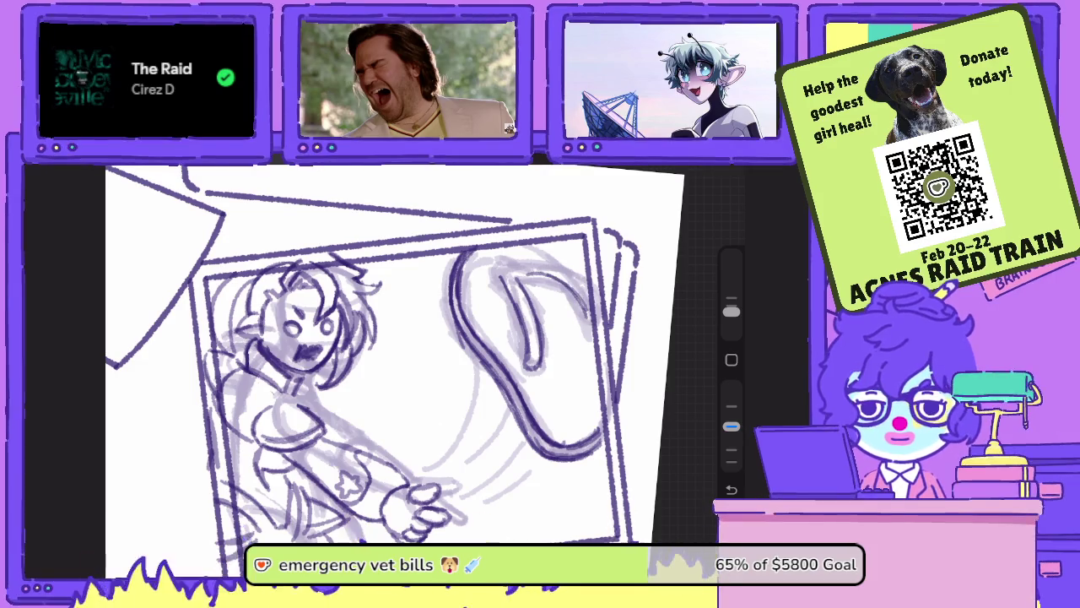
pyautogui.moveTo(516, 272); pyautogui.dragTo(575, 288)
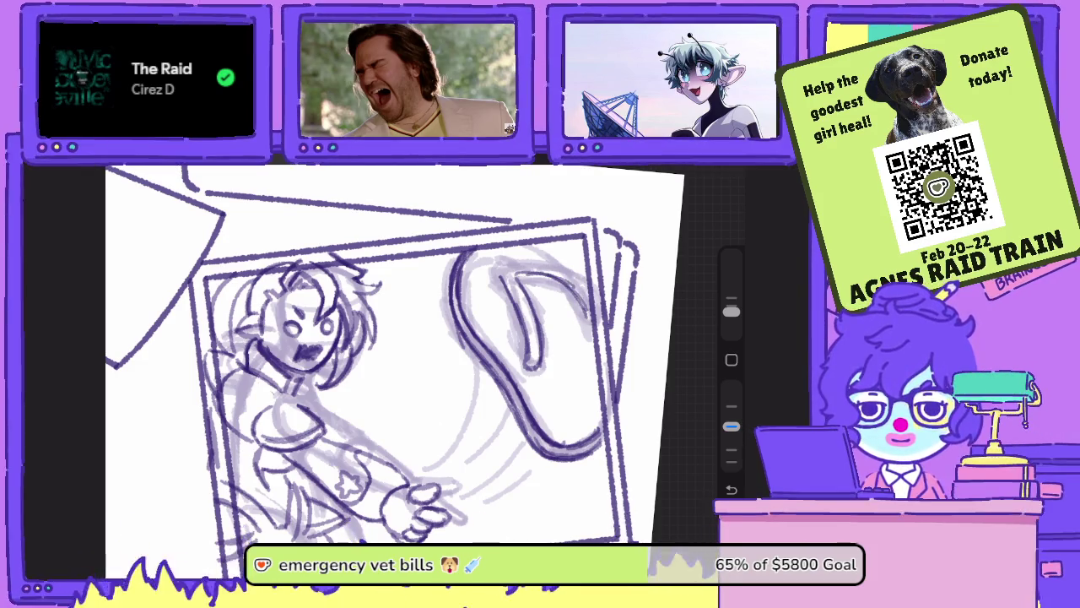
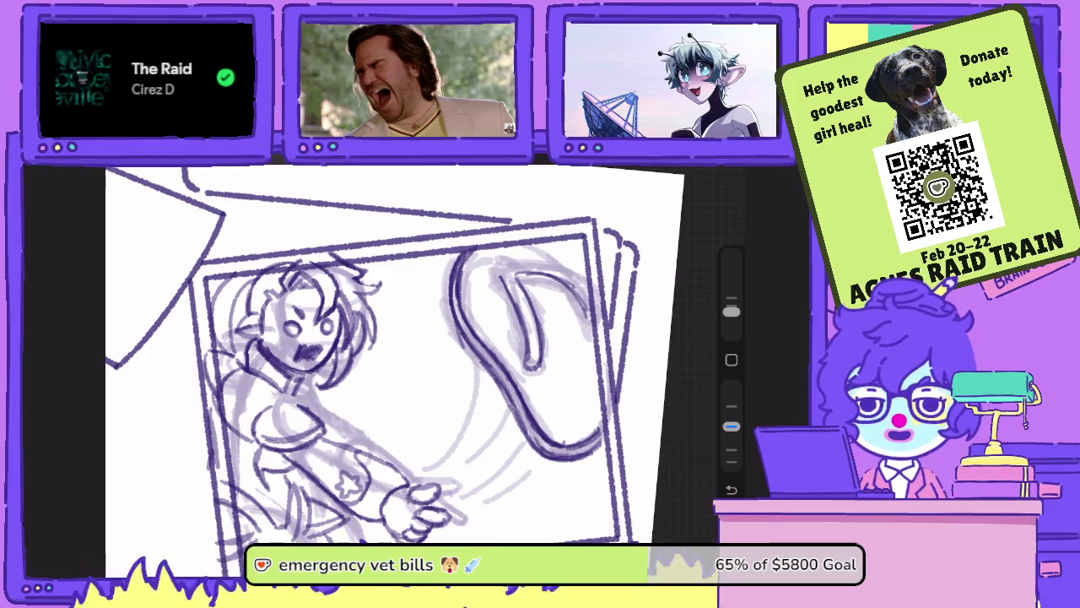
# - Hide sketch Layers 39 and 38 and show Layer 18's trenchcoat panel with its clipped note
pyautogui.scroll(-3, 394, 354)
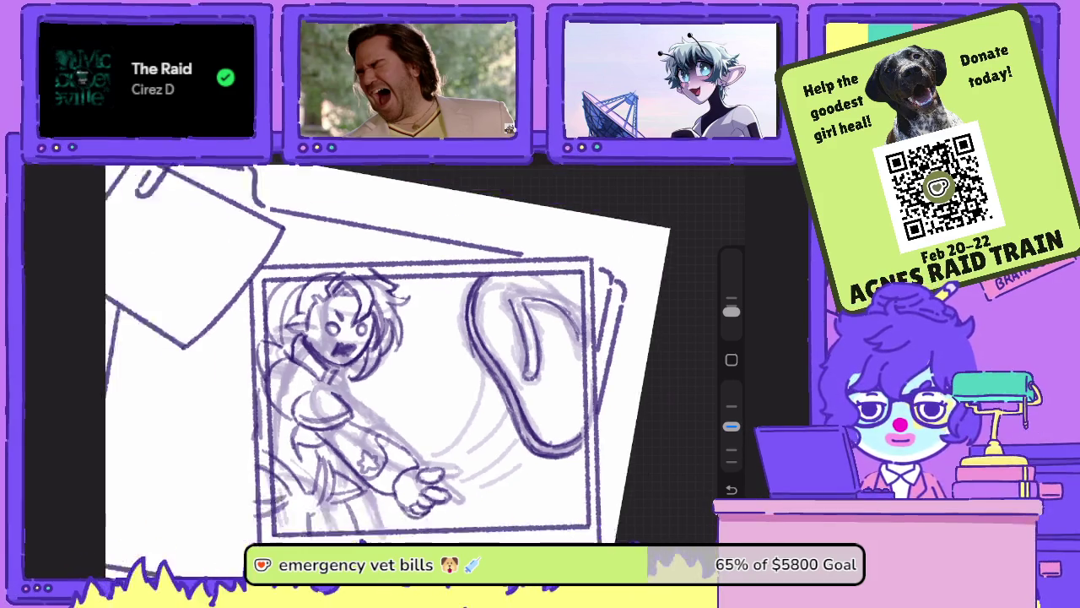
pyautogui.press('l')
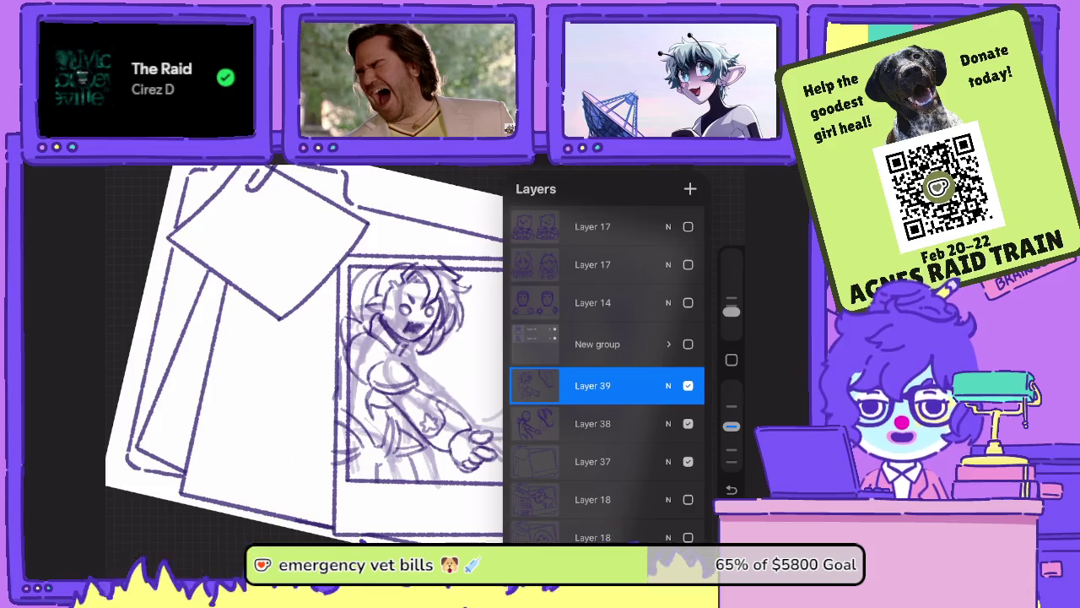
pyautogui.click(688, 385)
pyautogui.click(687, 423)
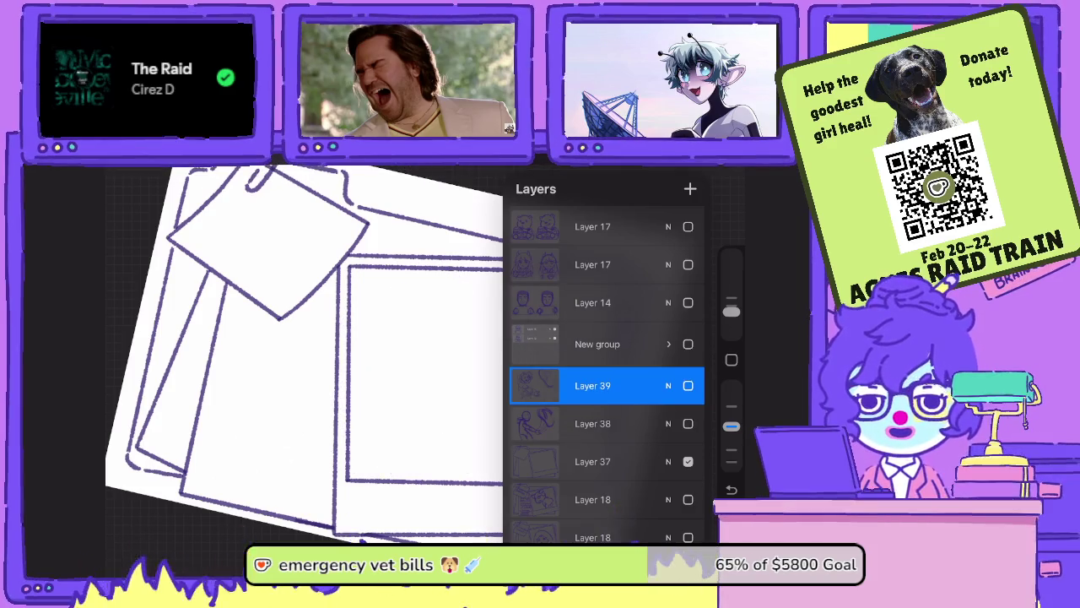
pyautogui.scroll(-5, 608, 363)
pyautogui.click(688, 312)
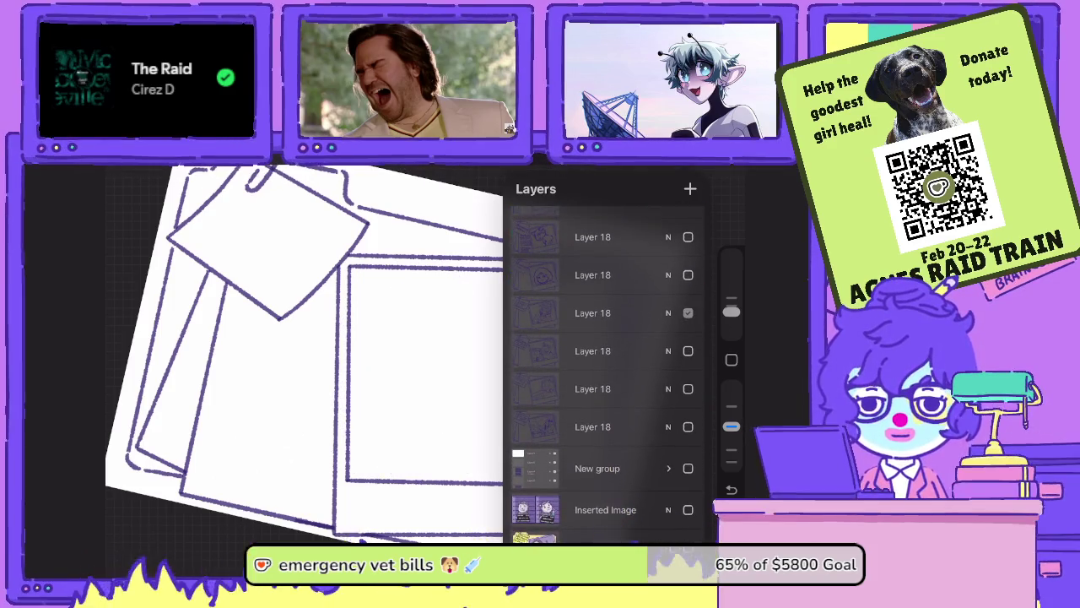
pyautogui.scroll(2, 405, 362)
pyautogui.scroll(2, 418, 363)
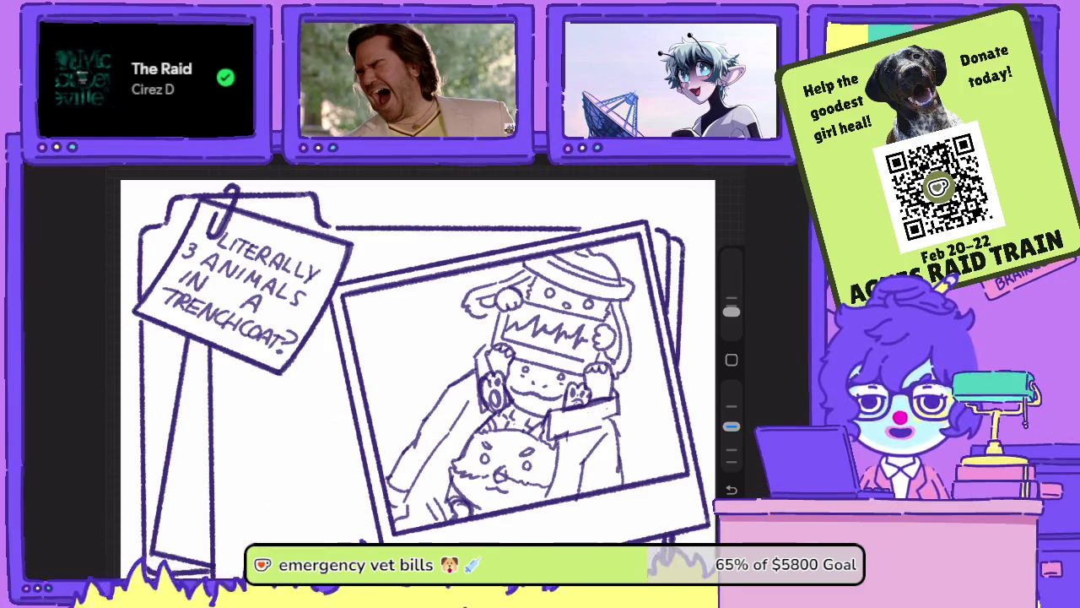
# - Pan around the trenchcoat panel sketch to inspect it and bring up the layers list
pyautogui.scroll(2, 418, 363)
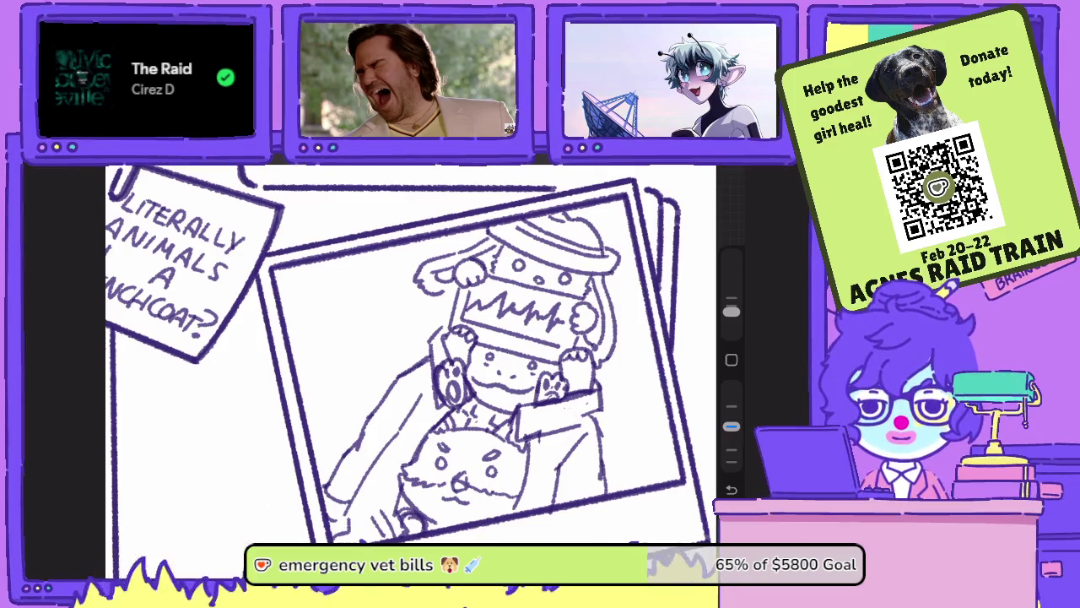
pyautogui.scroll(-2, 411, 354)
pyautogui.scroll(1, 430, 355)
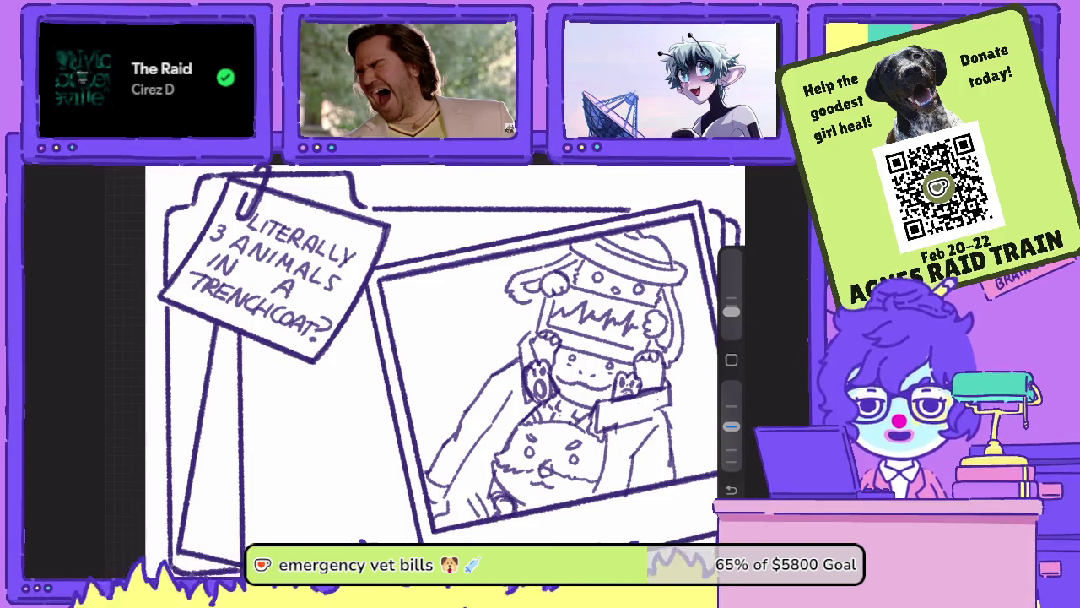
pyautogui.scroll(-1, 422, 363)
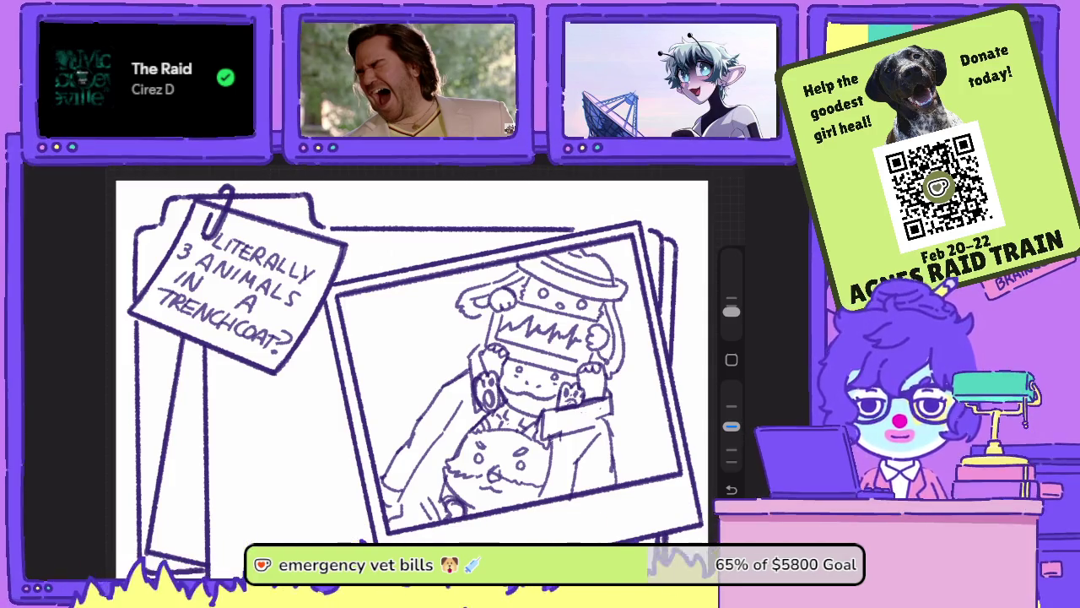
pyautogui.press('l')
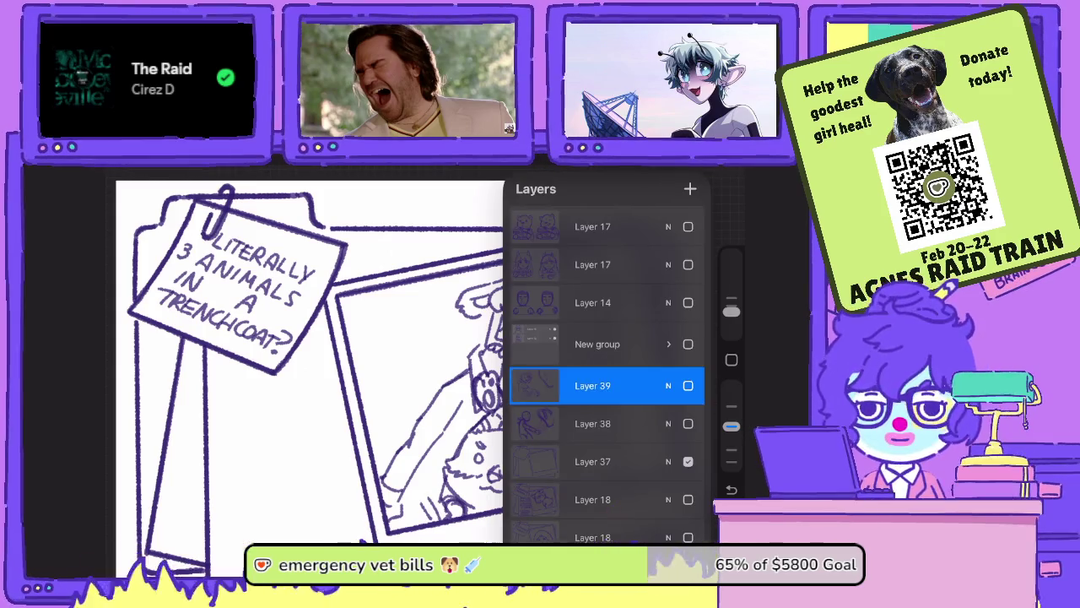
# - Hide the trenchcoat drawing and turn Layers 37, 38 and 39 back on
pyautogui.scroll(-3, 606, 380)
pyautogui.click(688, 265)
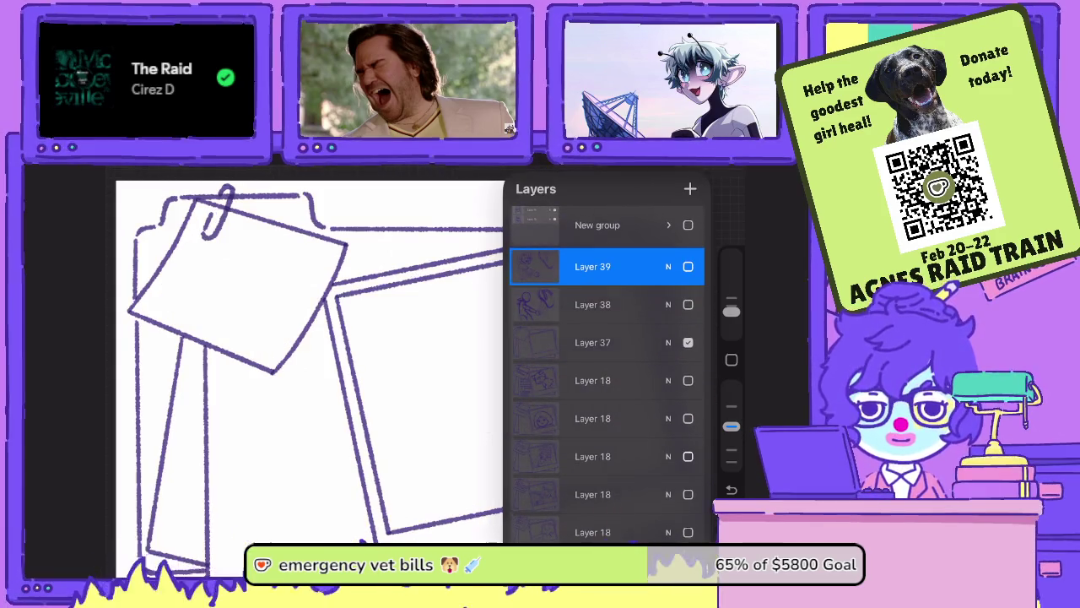
pyautogui.click(688, 342)
pyautogui.click(688, 304)
pyautogui.click(688, 342)
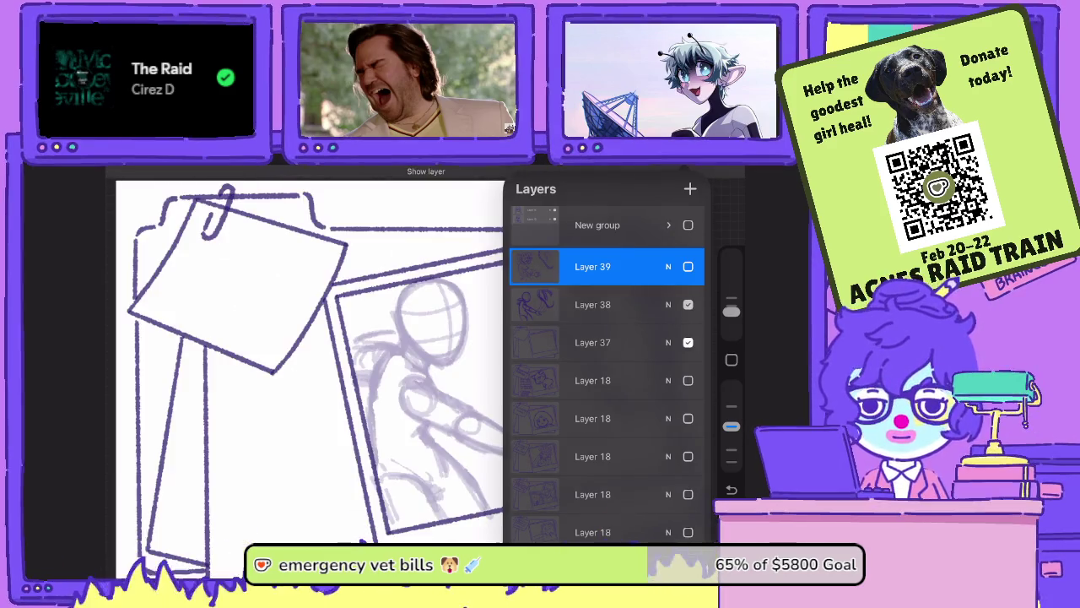
pyautogui.click(688, 266)
pyautogui.click(253, 380)
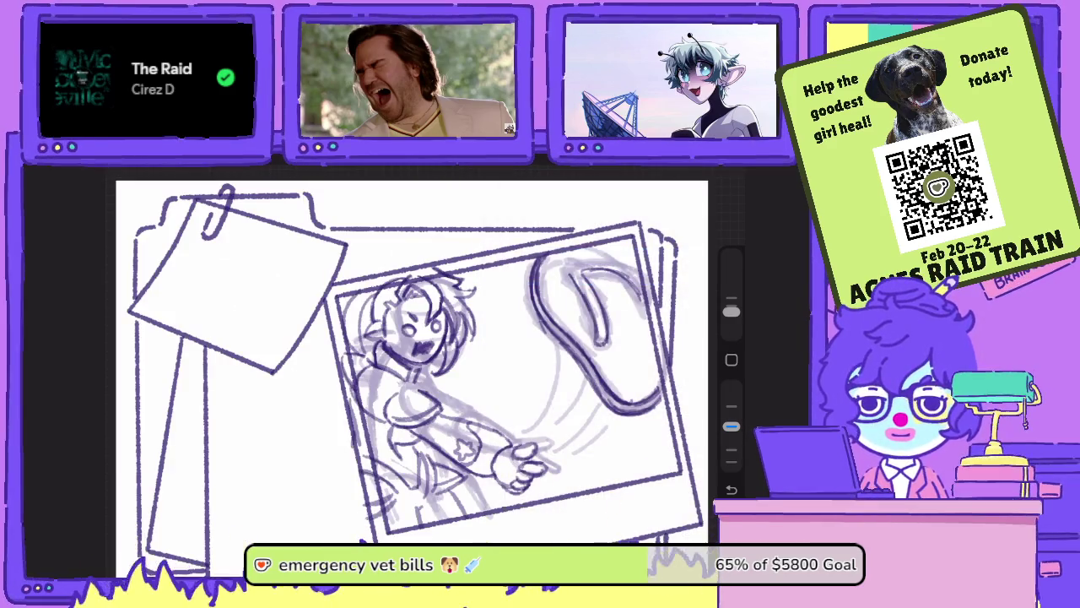
# - Recheck layer visibility in the layers list and bring the drawing back into view
pyautogui.click(700, 172)
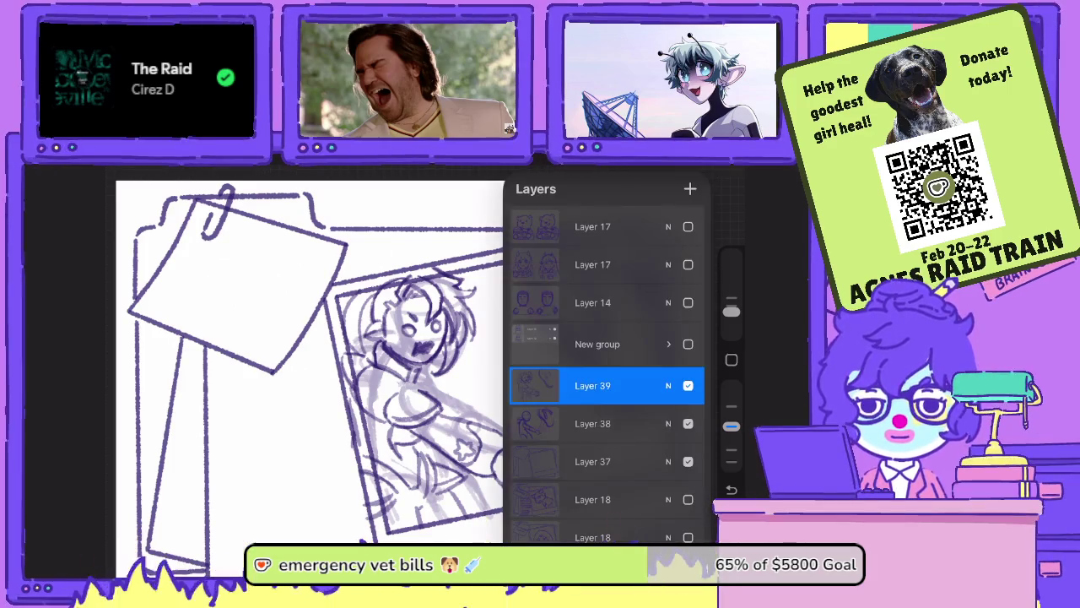
pyautogui.click(253, 379)
pyautogui.scroll(3, 405, 362)
pyautogui.scroll(3, 405, 354)
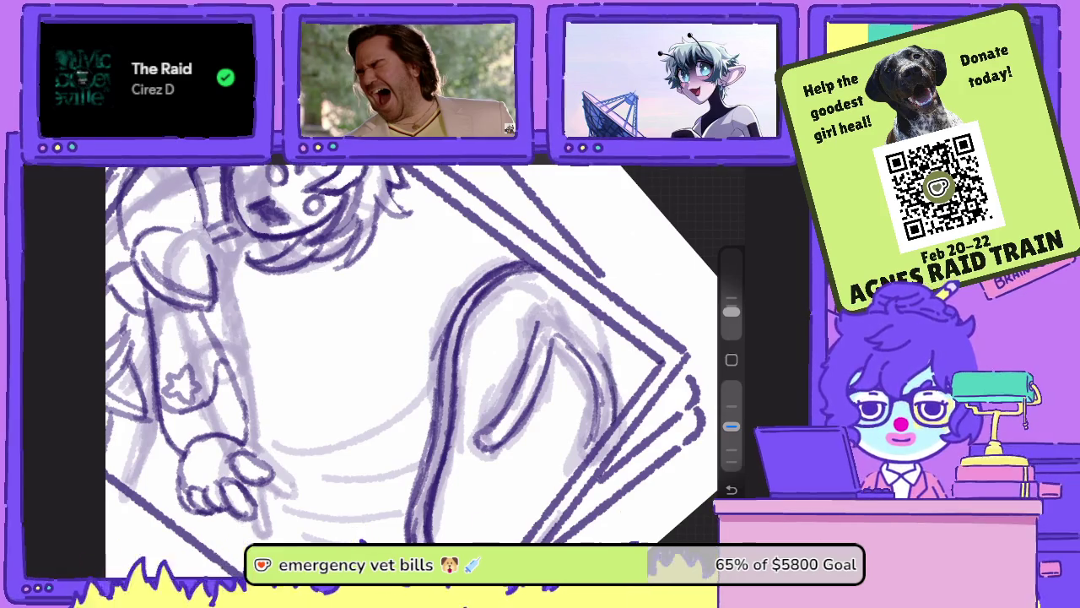
# - Ink dark strokes along the giant ear's inner curve and thicken its top
pyautogui.moveTo(564, 326)
pyautogui.mouseDown()
pyautogui.moveTo(550, 308)
pyautogui.moveTo(535, 320)
pyautogui.moveTo(503, 413)
pyautogui.mouseUp()
pyautogui.moveTo(530, 342); pyautogui.dragTo(503, 406)
pyautogui.moveTo(532, 322)
pyautogui.mouseDown()
pyautogui.moveTo(549, 304)
pyautogui.moveTo(594, 338)
pyautogui.moveTo(604, 361)
pyautogui.moveTo(548, 309)
pyautogui.mouseUp()
pyautogui.press('e')
pyautogui.press('b')
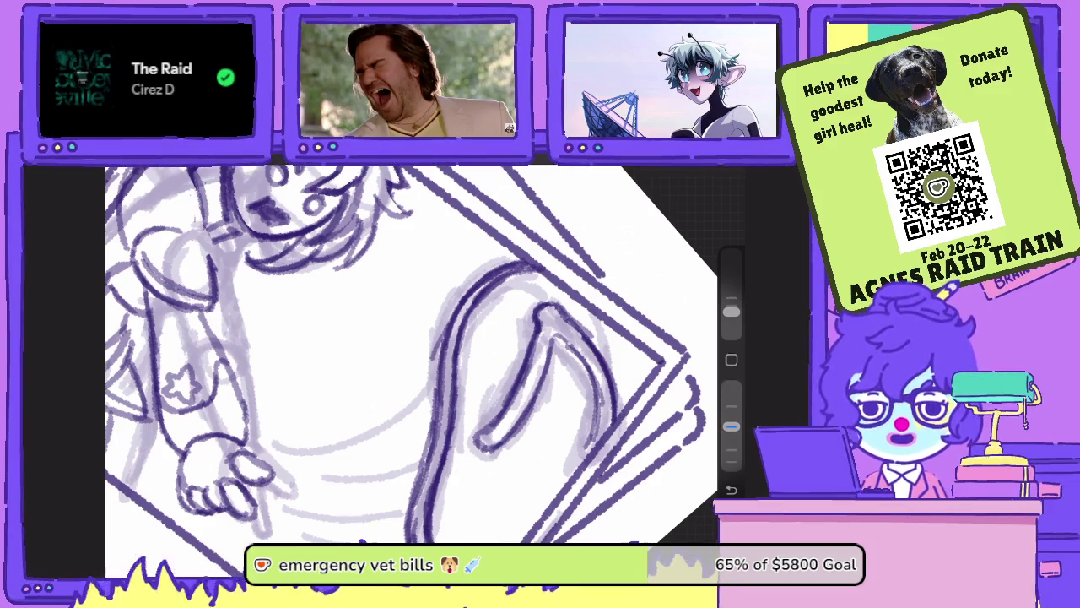
pyautogui.moveTo(488, 447); pyautogui.dragTo(547, 389)
pyautogui.moveTo(557, 345)
pyautogui.mouseDown()
pyautogui.moveTo(522, 435)
pyautogui.moveTo(537, 417)
pyautogui.mouseUp()
pyautogui.moveTo(555, 323)
pyautogui.mouseDown()
pyautogui.moveTo(554, 388)
pyautogui.moveTo(554, 342)
pyautogui.moveTo(510, 433)
pyautogui.mouseUp()
# - Erase faint excess on the ear's inner line and ink its upper edge and inner loop darker
pyautogui.press('e')
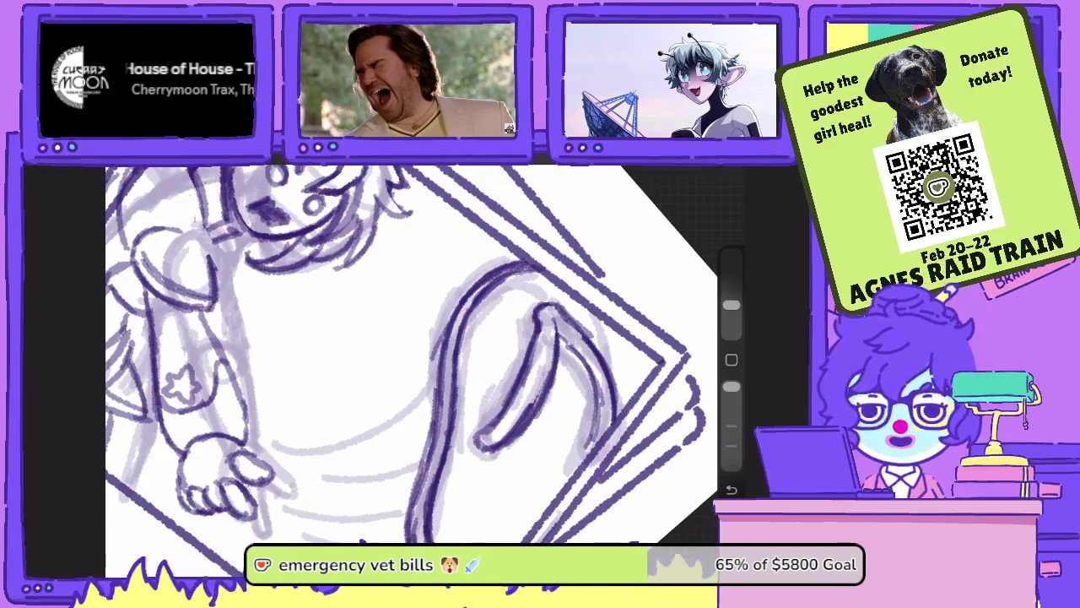
pyautogui.moveTo(540, 388); pyautogui.dragTo(508, 449)
pyautogui.moveTo(557, 368)
pyautogui.mouseDown()
pyautogui.moveTo(528, 423)
pyautogui.moveTo(557, 377)
pyautogui.mouseUp()
pyautogui.press('b')
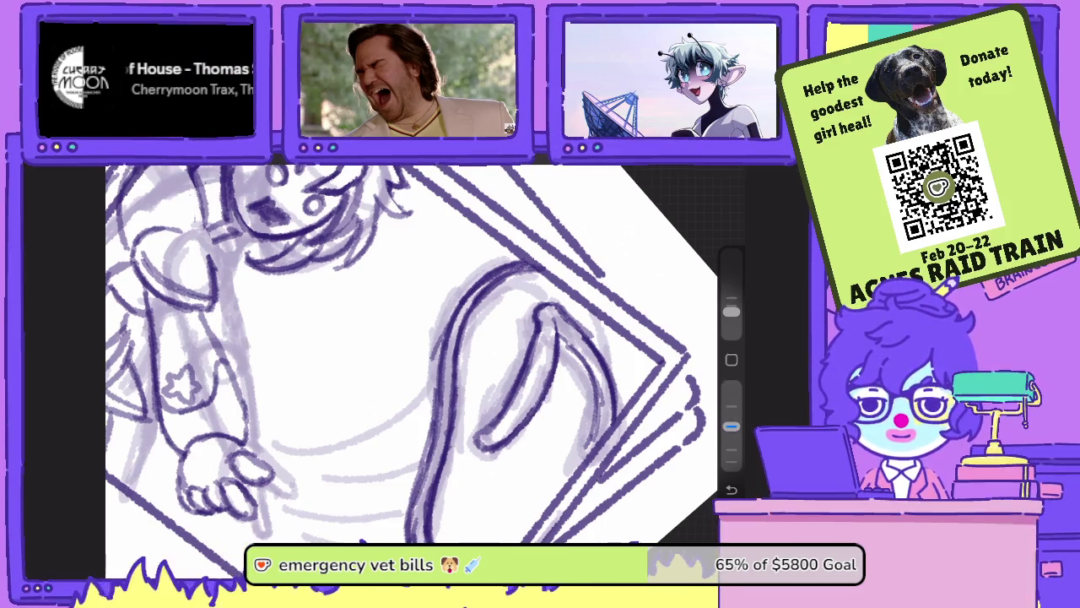
pyautogui.moveTo(562, 314)
pyautogui.mouseDown()
pyautogui.moveTo(613, 376)
pyautogui.moveTo(601, 354)
pyautogui.moveTo(595, 415)
pyautogui.mouseUp()
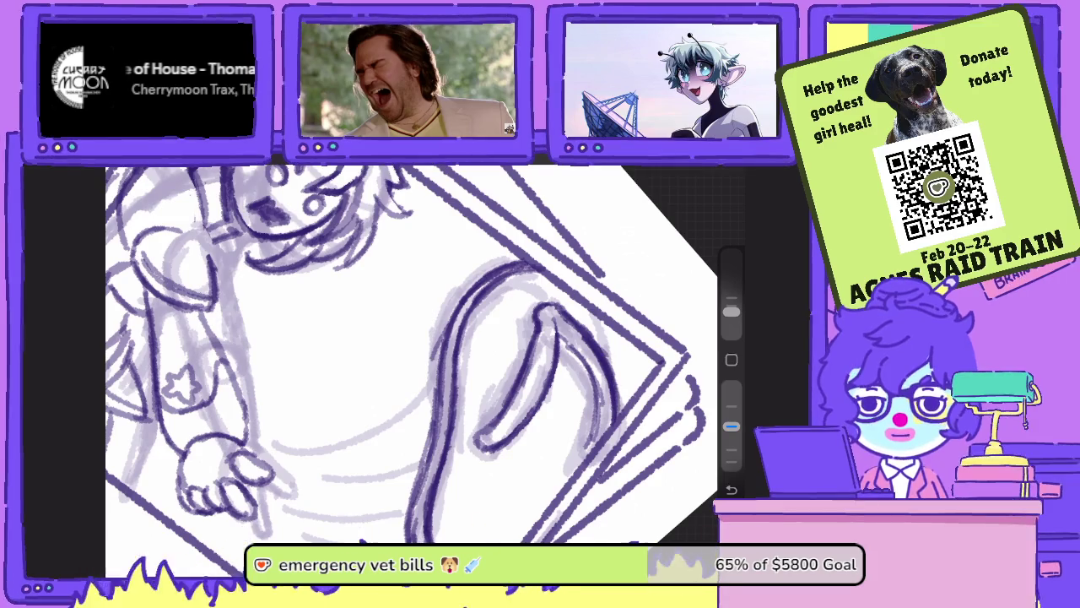
pyautogui.moveTo(598, 374); pyautogui.dragTo(591, 446)
pyautogui.moveTo(593, 353)
pyautogui.mouseDown()
pyautogui.moveTo(577, 443)
pyautogui.moveTo(565, 395)
pyautogui.mouseUp()
pyautogui.scroll(-5, 371, 363)
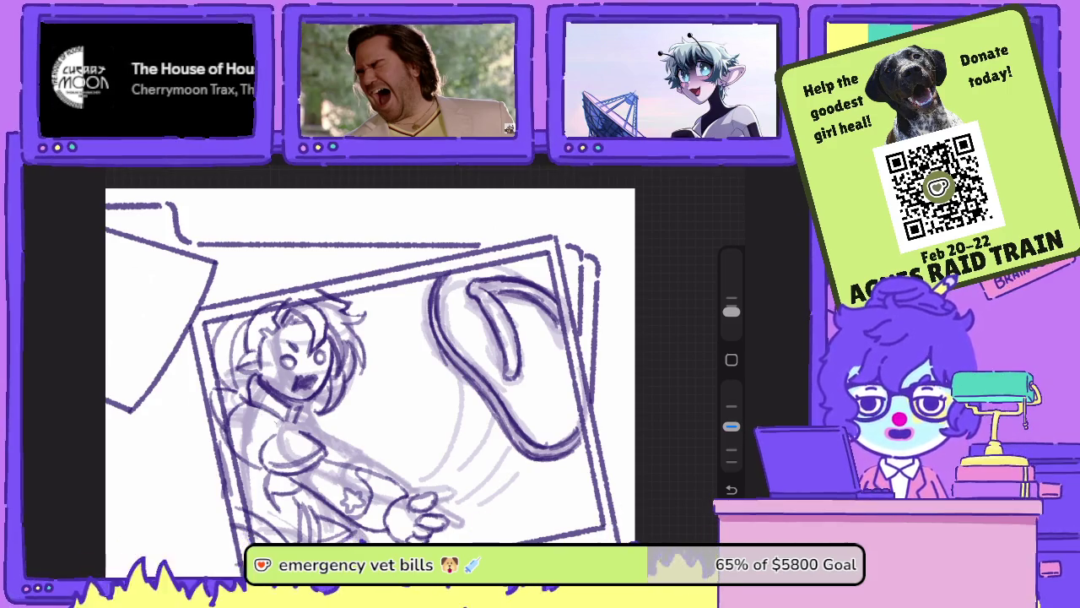
# - Sketch curved swoosh lines from the pointing hand toward the ear, undoing unwanted strokes
pyautogui.scroll(3, 405, 473)
pyautogui.scroll(2, 405, 472)
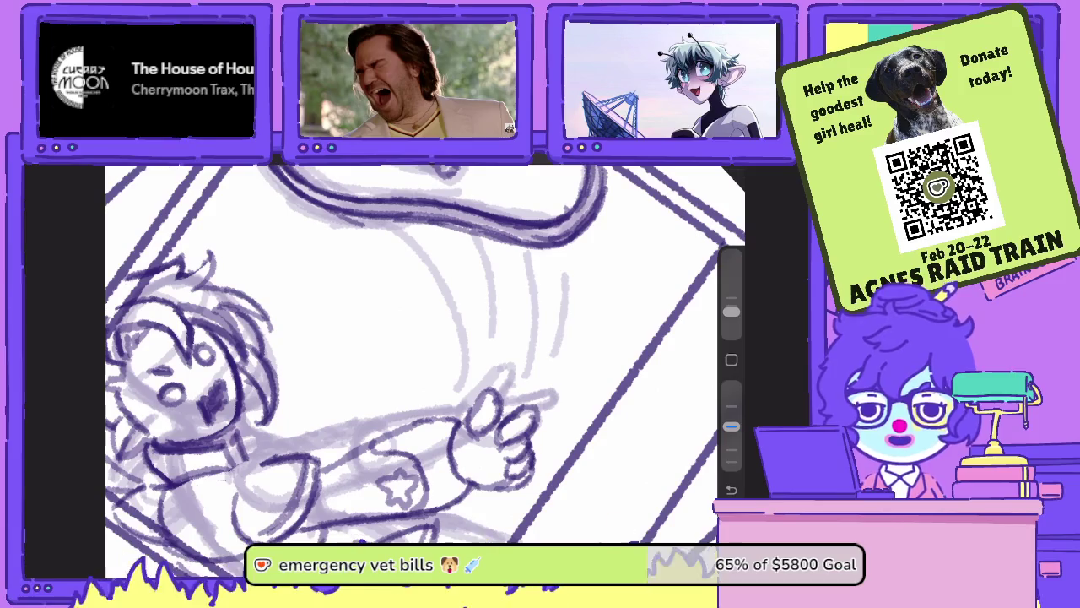
pyautogui.scroll(-2, 412, 363)
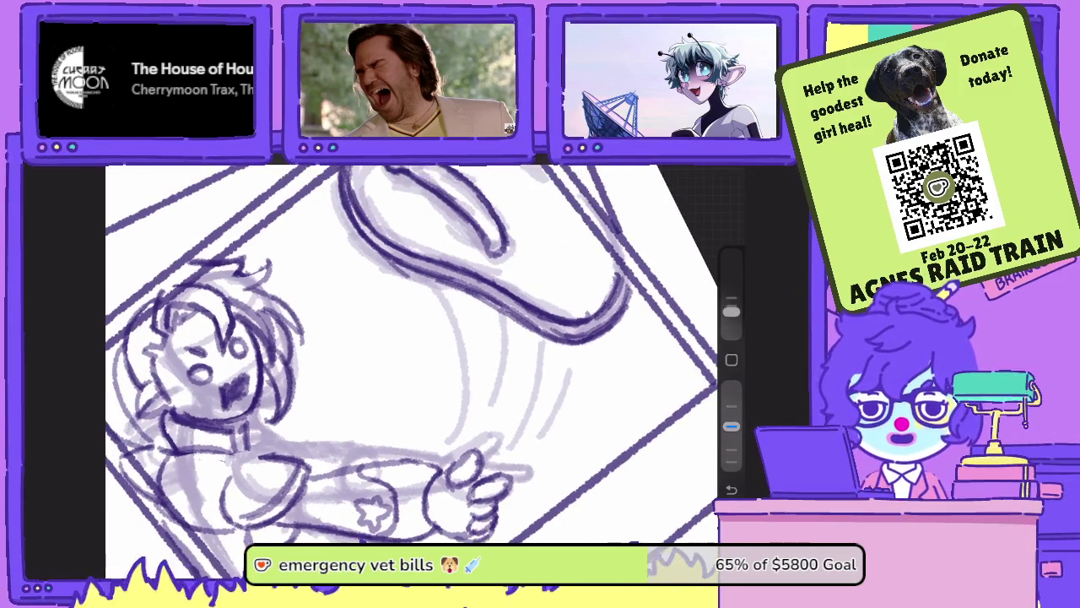
pyautogui.moveTo(456, 279); pyautogui.dragTo(422, 447)
pyautogui.hotkey('ctrl', 'z')
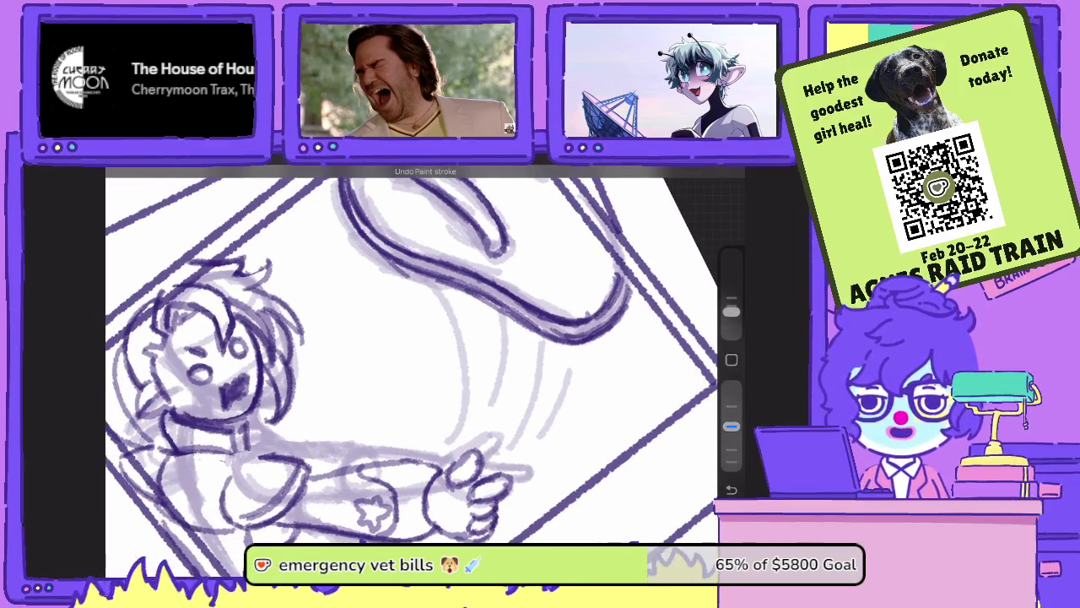
pyautogui.moveTo(447, 312); pyautogui.dragTo(460, 446)
pyautogui.moveTo(486, 346); pyautogui.dragTo(471, 432)
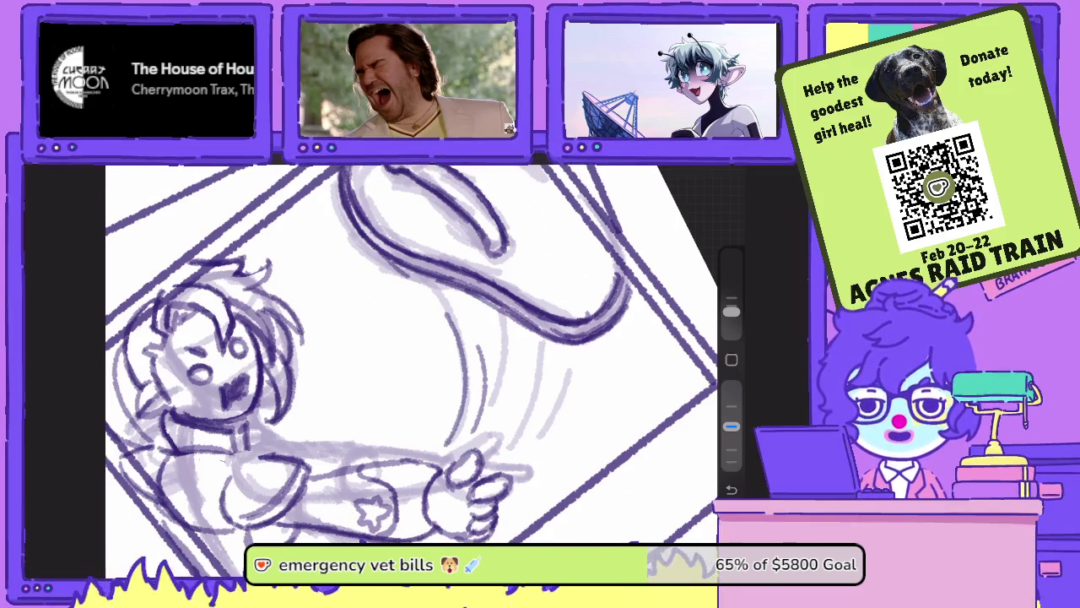
pyautogui.moveTo(567, 449); pyautogui.dragTo(510, 498)
pyautogui.moveTo(612, 331); pyautogui.dragTo(558, 454)
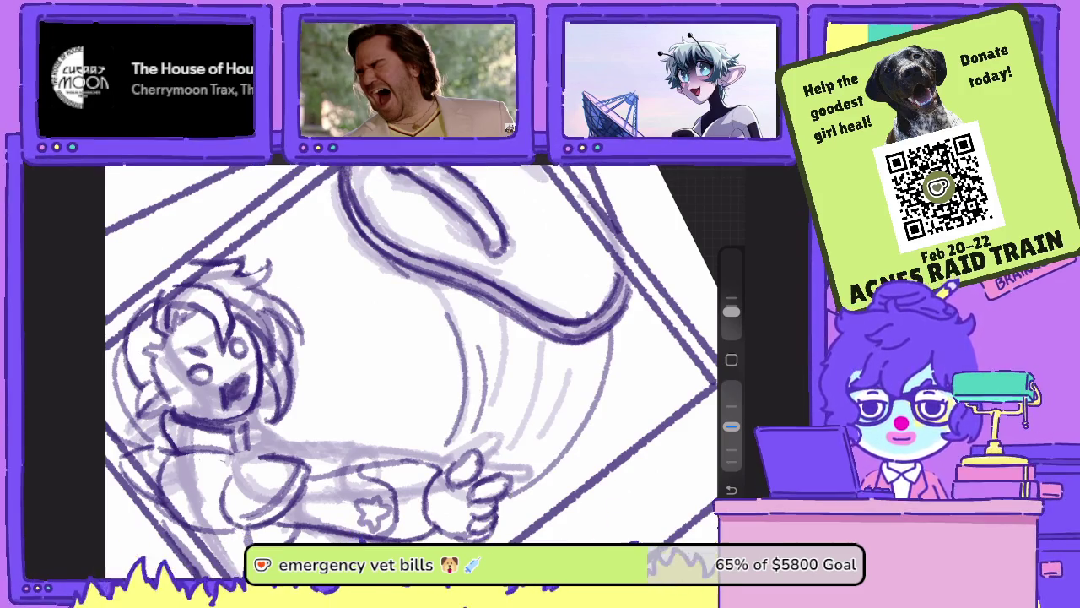
pyautogui.hotkey('ctrl', 'z')
pyautogui.hotkey('ctrl', 'z')
pyautogui.moveTo(601, 356); pyautogui.dragTo(525, 486)
pyautogui.moveTo(565, 378); pyautogui.dragTo(521, 468)
pyautogui.hotkey('ctrl', 'z')
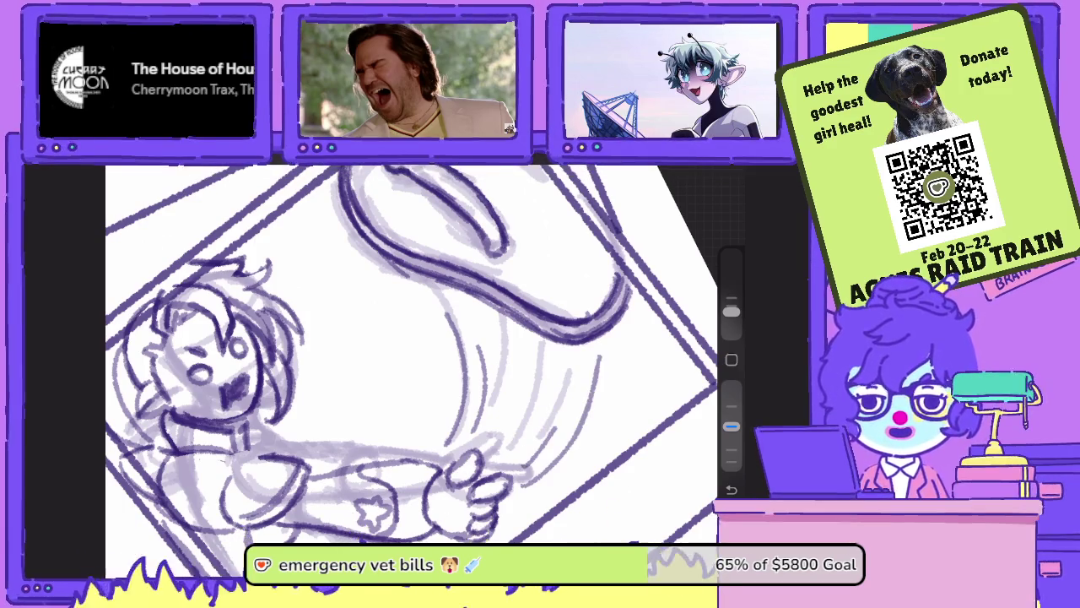
# - Add short faint motion lines near the fist and arm, then straighten the canvas
pyautogui.moveTo(519, 342); pyautogui.dragTo(512, 379)
pyautogui.scroll(-3, 414, 362)
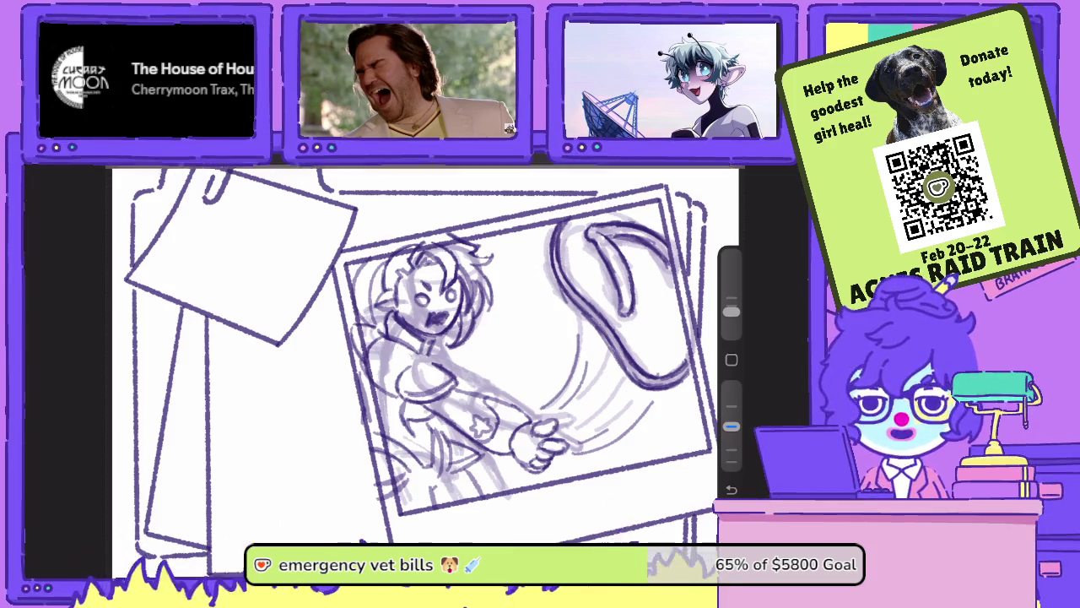
pyautogui.hotkey('ctrl', 'z')
pyautogui.scroll(3, 413, 363)
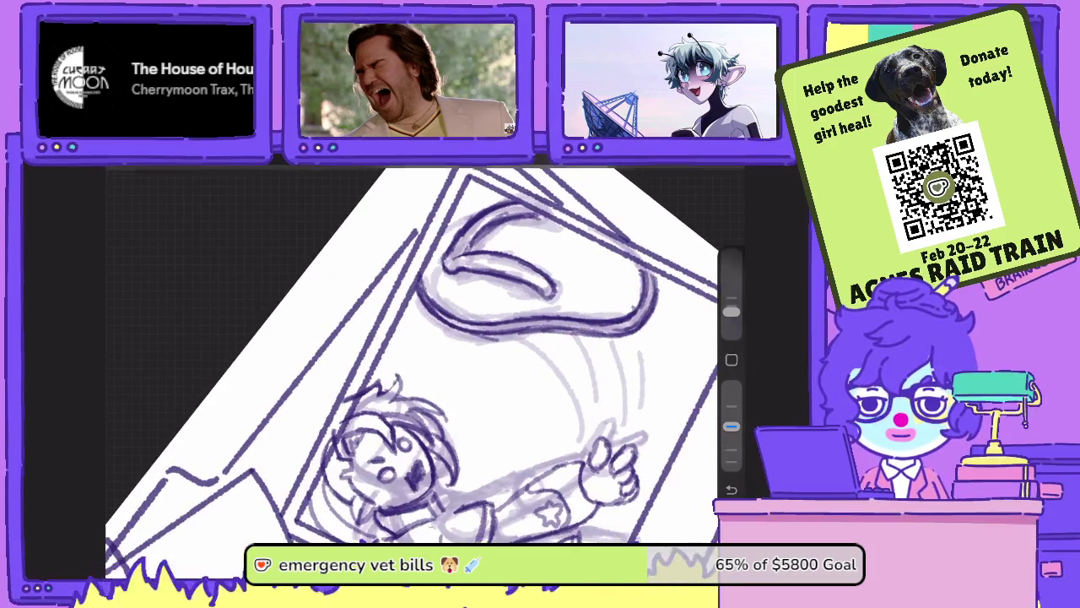
pyautogui.moveTo(627, 338); pyautogui.dragTo(604, 392)
pyautogui.moveTo(594, 332); pyautogui.dragTo(566, 374)
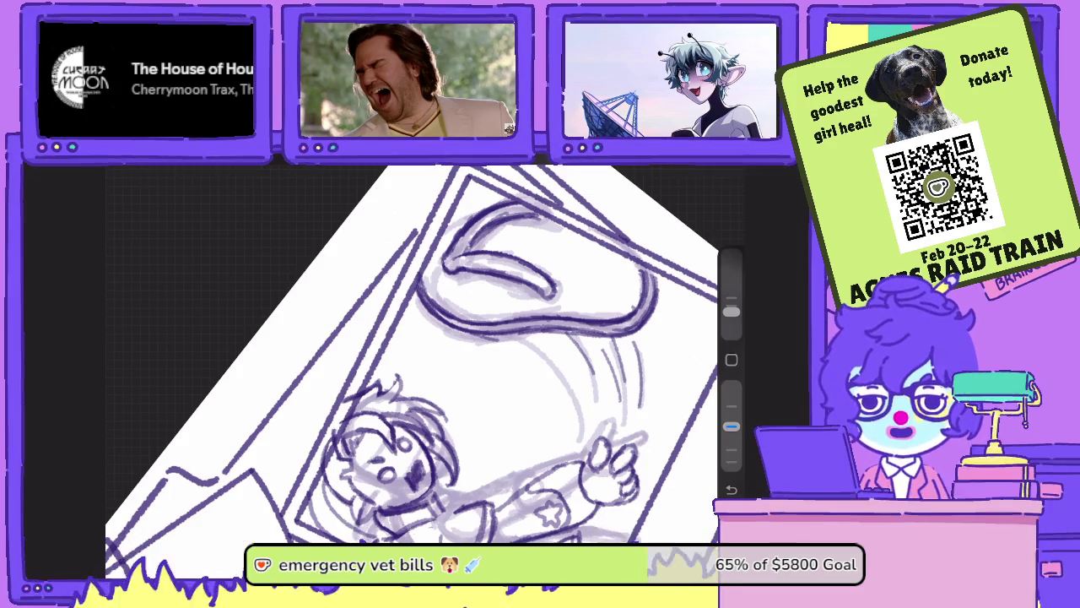
pyautogui.moveTo(547, 337); pyautogui.dragTo(591, 419)
pyautogui.moveTo(506, 253)
pyautogui.mouseDown()
pyautogui.moveTo(549, 355)
pyautogui.moveTo(524, 372)
pyautogui.mouseUp()
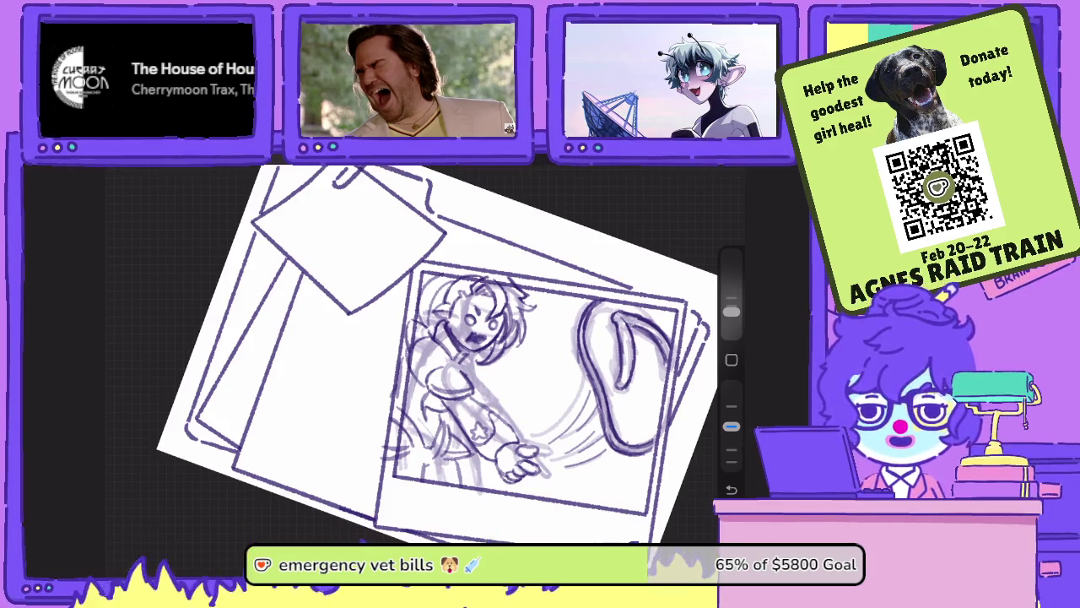
# - Shift the view over the roughed-in panel of the character pointing at the ear
pyautogui.scroll(3, 421, 354)
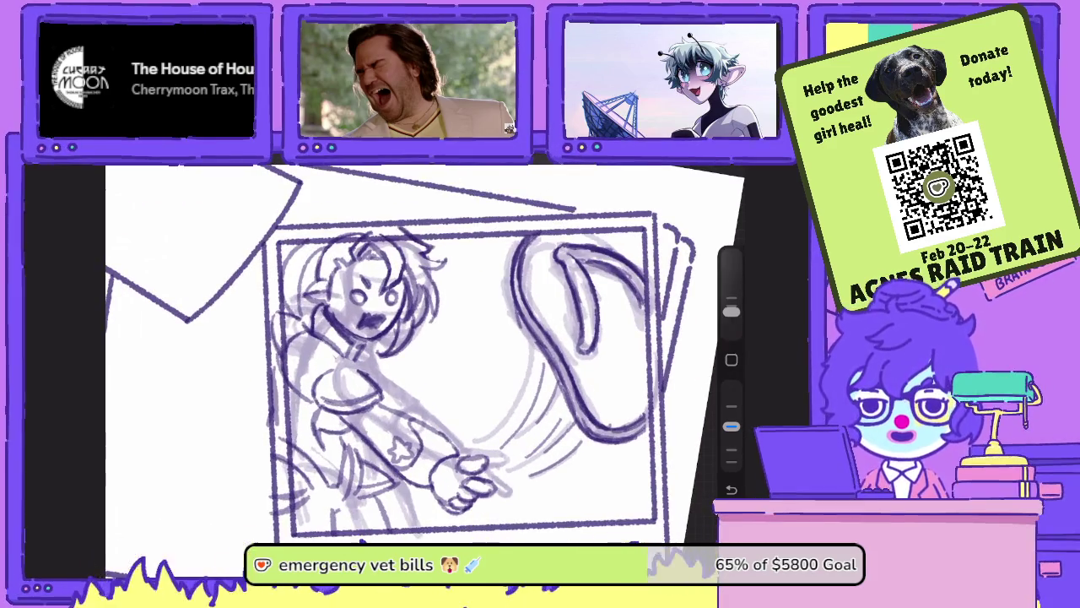
pyautogui.scroll(2, 422, 355)
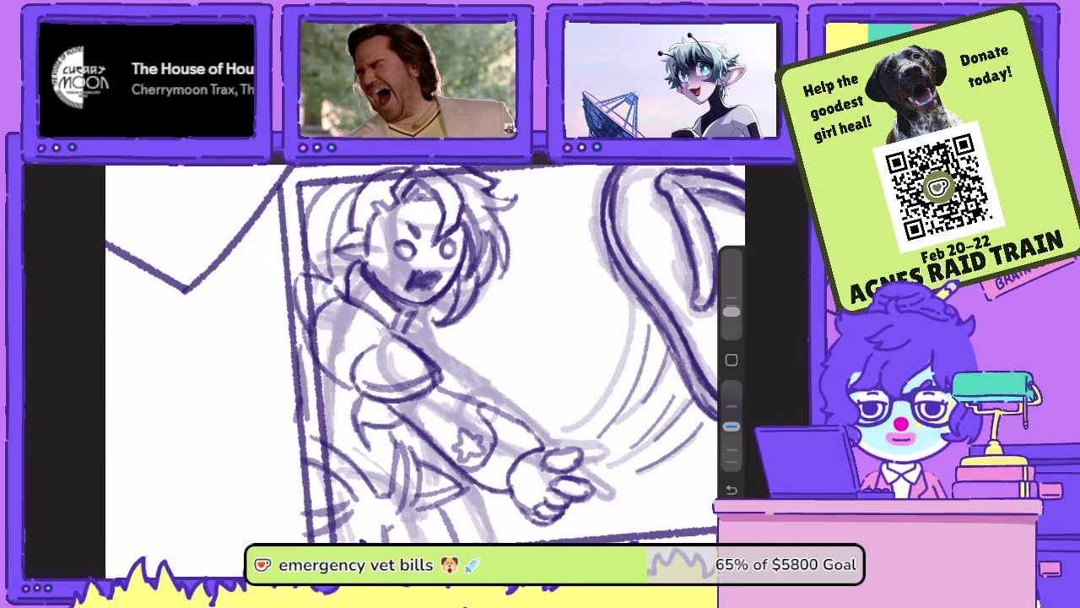
pyautogui.moveTo(731, 426); pyautogui.dragTo(731, 386)
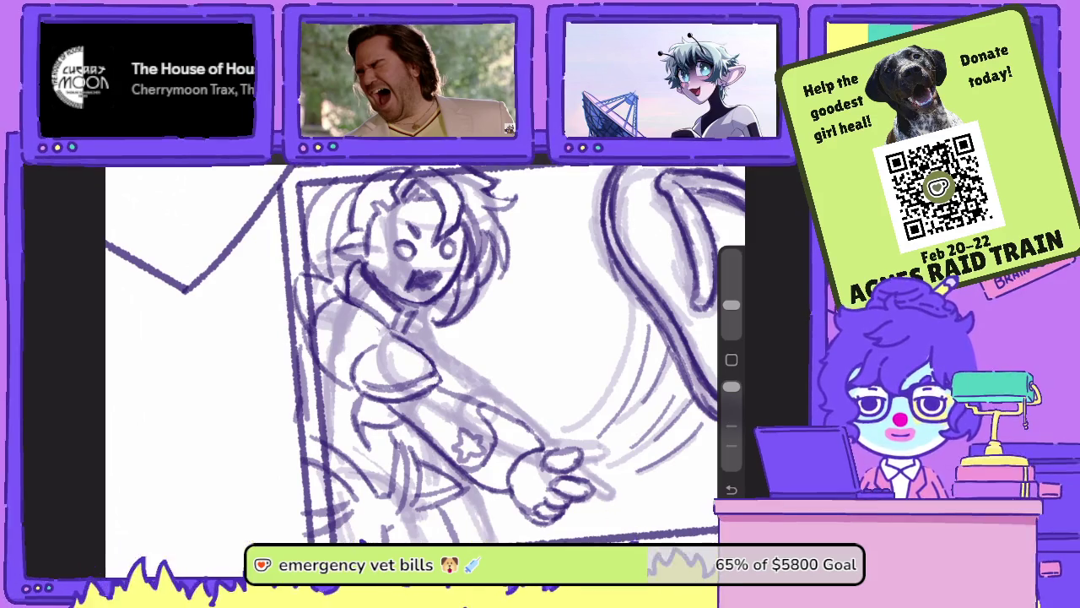
pyautogui.moveTo(731, 385); pyautogui.dragTo(731, 426)
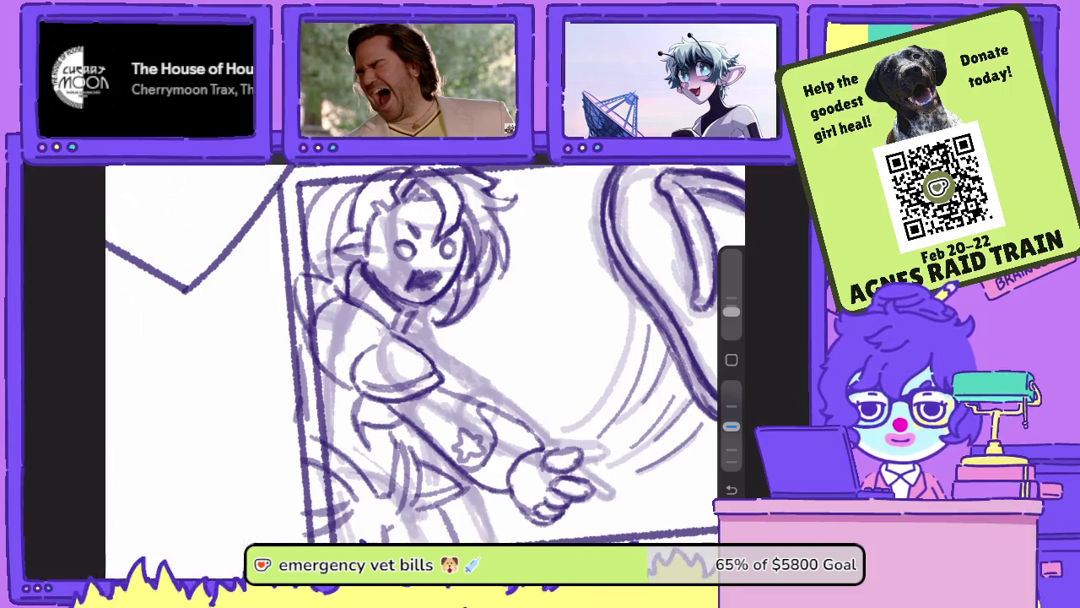
pyautogui.moveTo(731, 426)
pyautogui.mouseDown()
pyautogui.moveTo(731, 385)
pyautogui.moveTo(731, 426)
pyautogui.mouseUp()
pyautogui.scroll(-3, 422, 354)
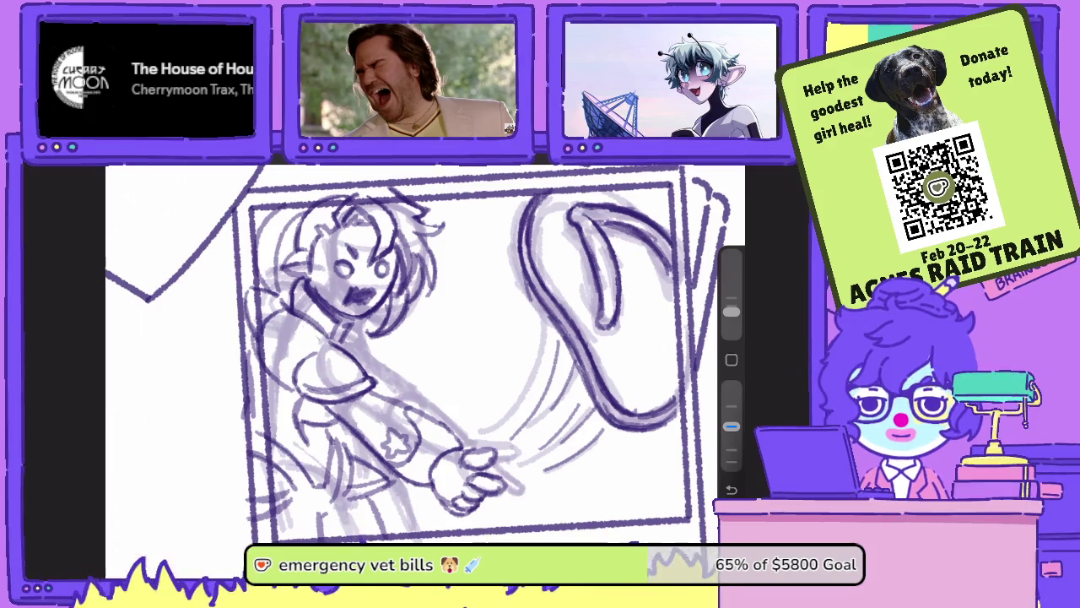
pyautogui.scroll(-3, 411, 354)
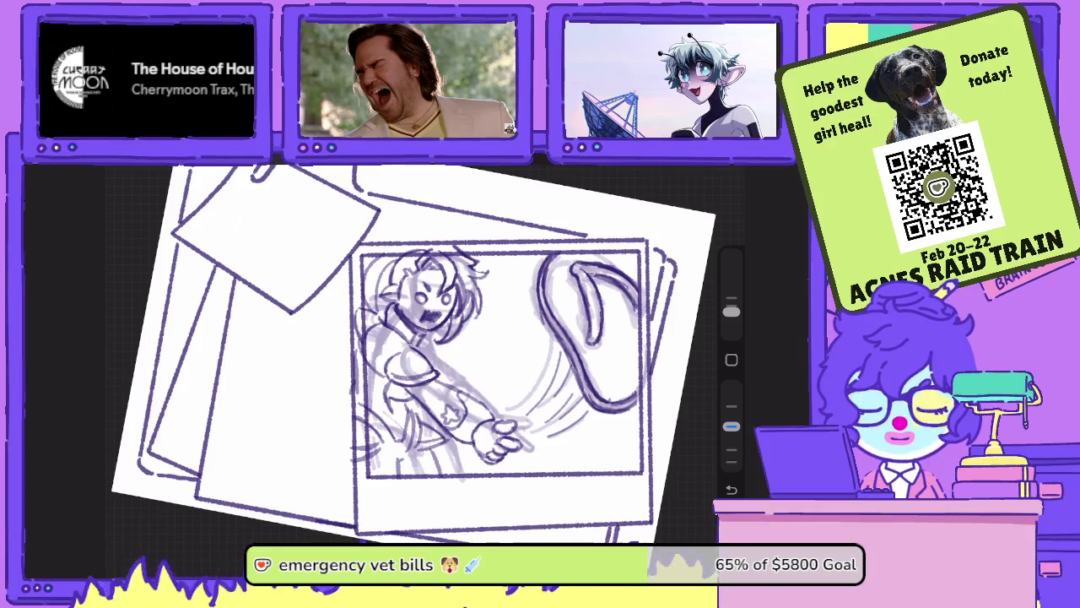
pyautogui.scroll(-1, 405, 355)
pyautogui.scroll(3, 422, 355)
pyautogui.scroll(3, 422, 355)
pyautogui.scroll(2, 456, 355)
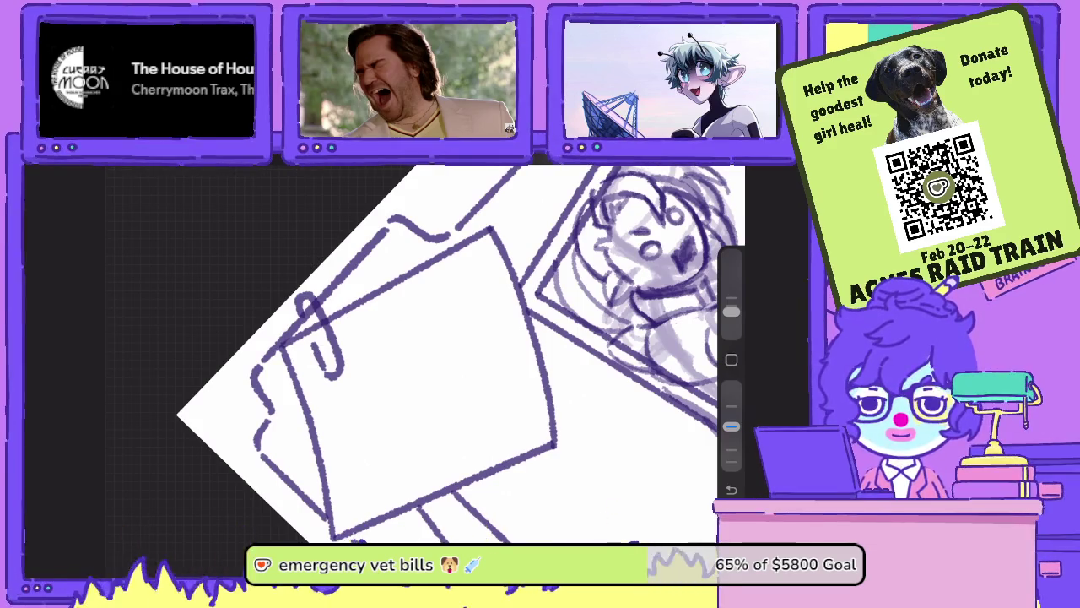
pyautogui.scroll(-3, 448, 354)
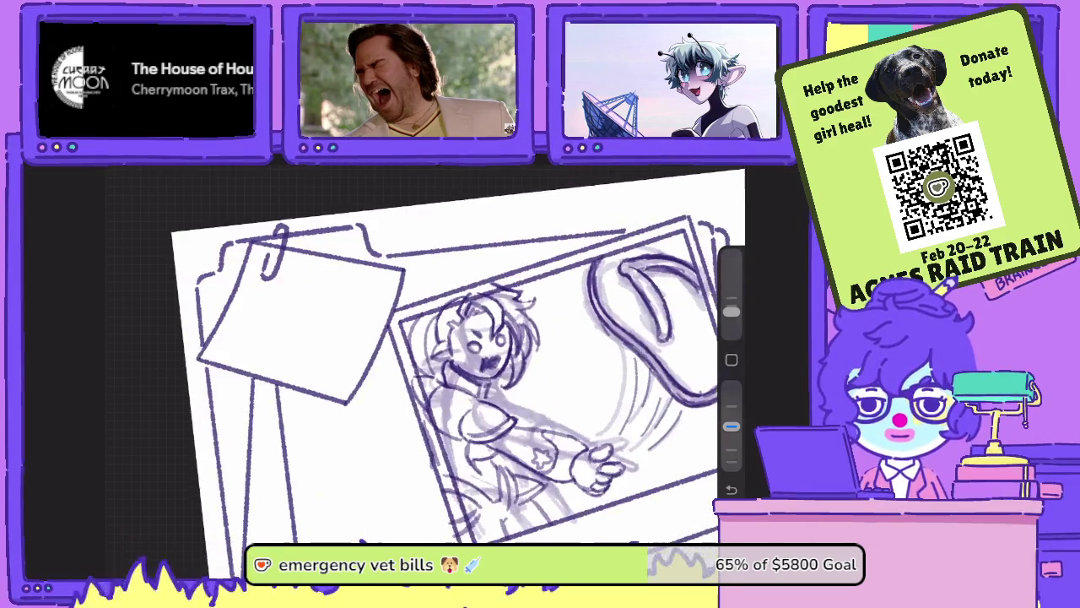
# - Hide the rough sketch Layer 38 so only the inked panel lines show
pyautogui.press('l')
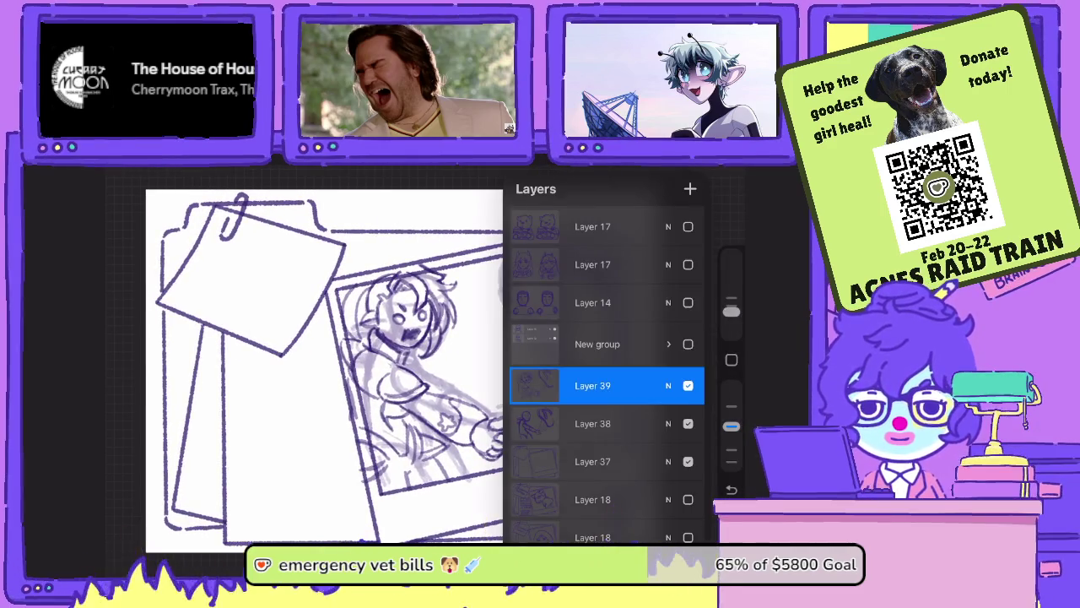
pyautogui.click(687, 422)
pyautogui.moveTo(380, 354); pyautogui.dragTo(363, 372)
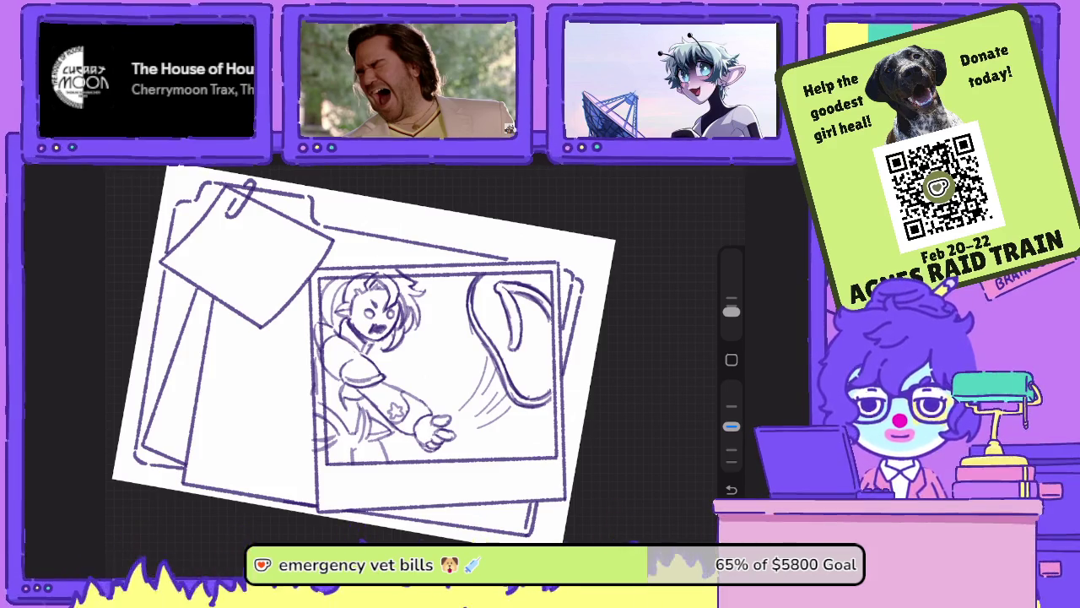
pyautogui.press('l')
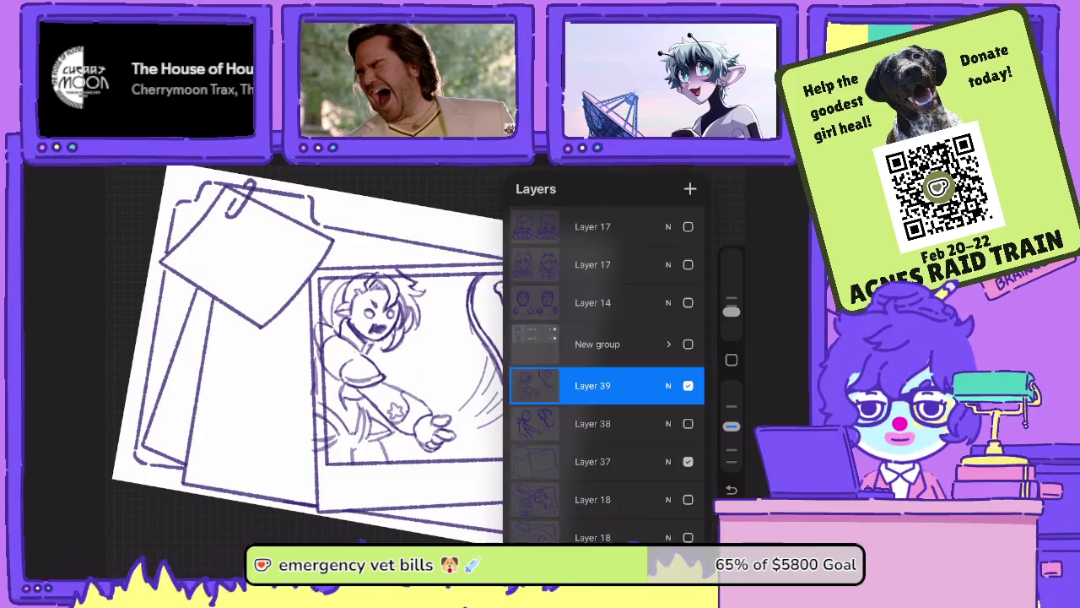
pyautogui.press('b')
pyautogui.press('Escape')
pyautogui.scroll(3, 422, 354)
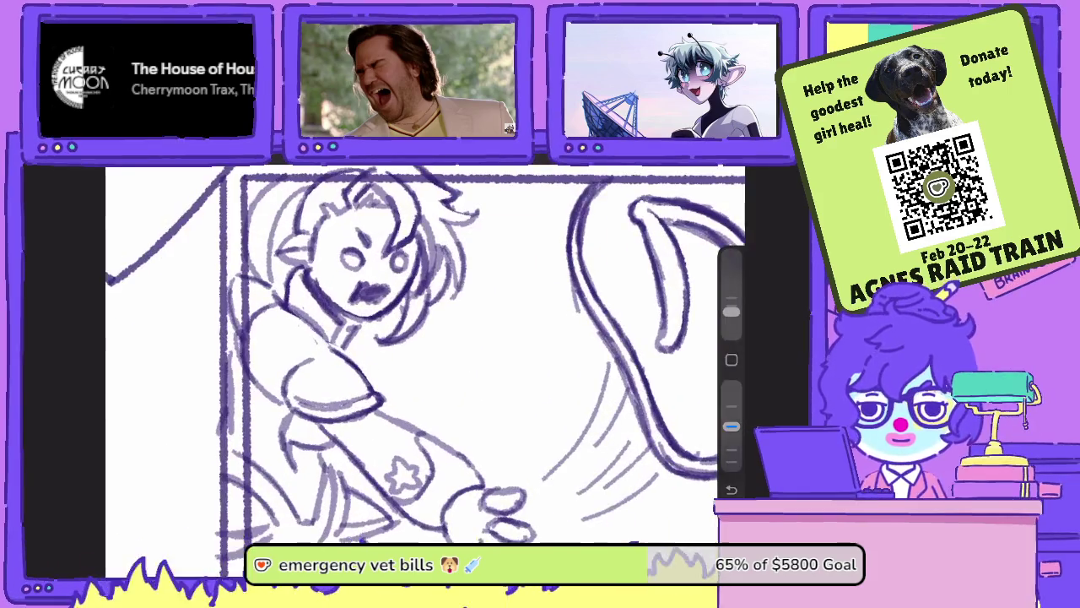
# - Test and undo strokes on the character's arm and shoulder, then view the paper stack and note
pyautogui.moveTo(354, 339); pyautogui.dragTo(390, 384)
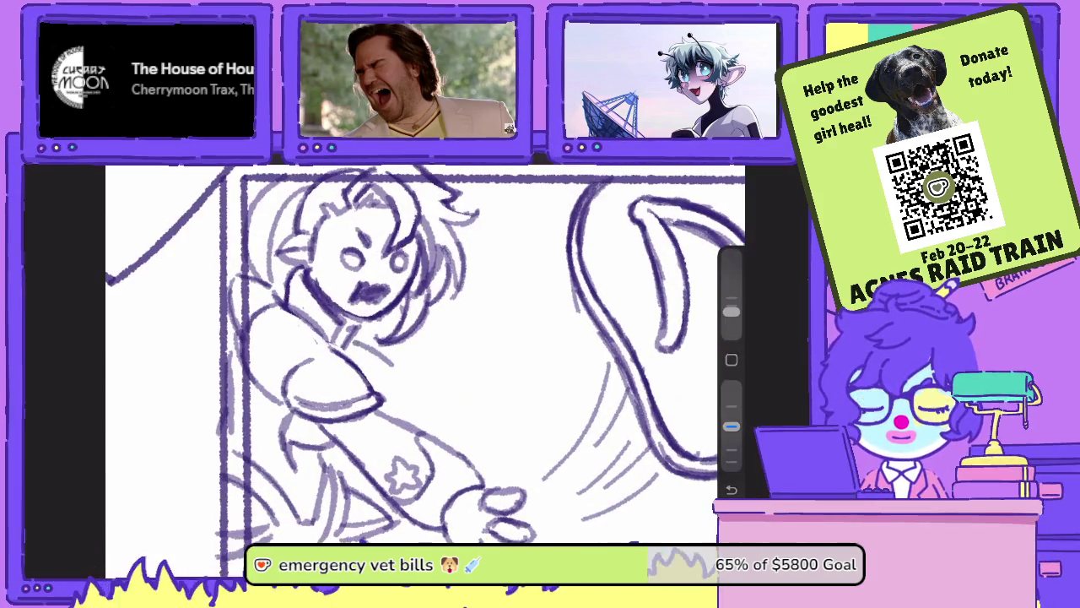
pyautogui.hotkey('ctrl', 'z')
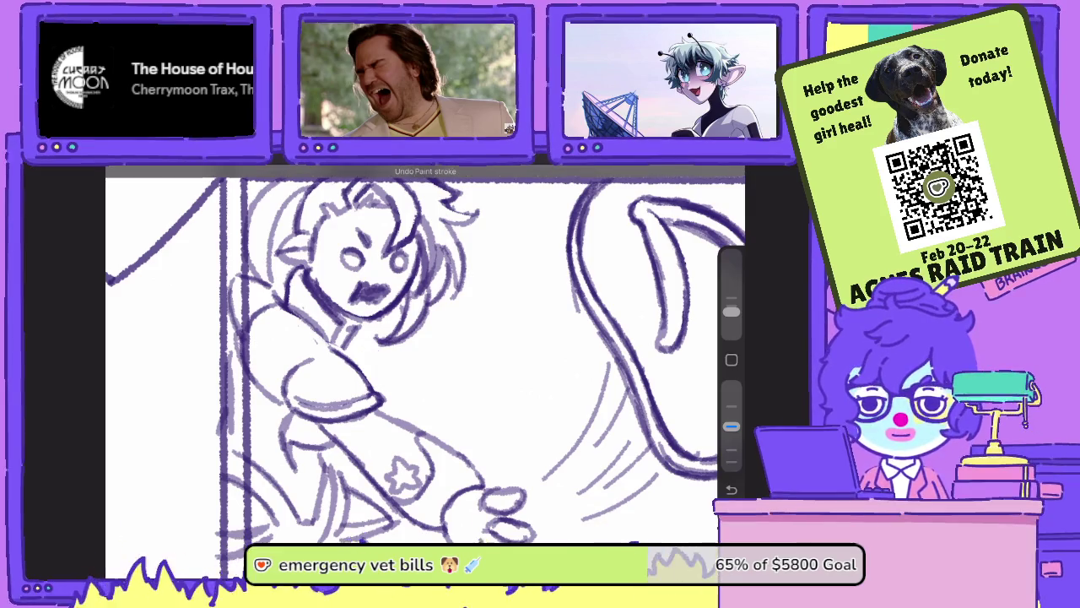
pyautogui.moveTo(384, 405); pyautogui.dragTo(441, 435)
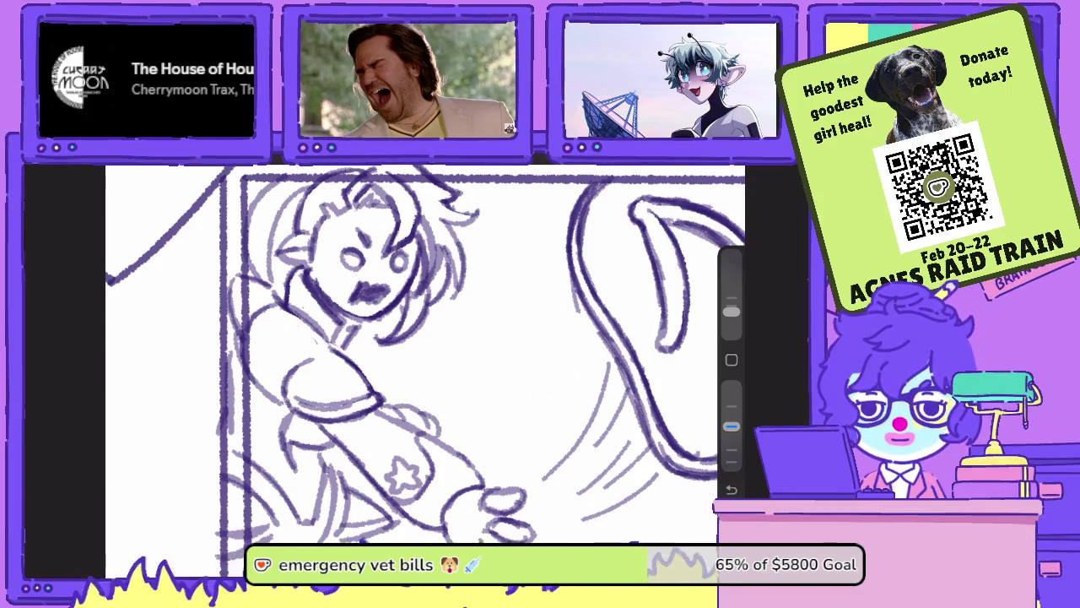
pyautogui.hotkey('ctrl', 'z')
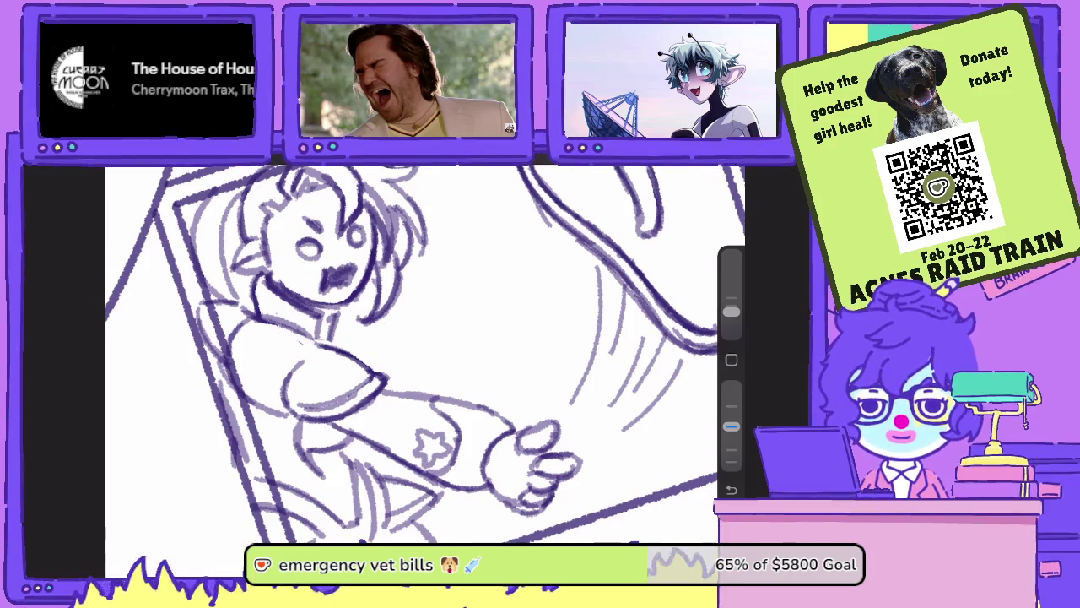
pyautogui.moveTo(376, 346)
pyautogui.mouseDown()
pyautogui.moveTo(404, 295)
pyautogui.moveTo(328, 348)
pyautogui.moveTo(360, 343)
pyautogui.mouseUp()
pyautogui.moveTo(364, 301); pyautogui.dragTo(369, 317)
pyautogui.moveTo(420, 293)
pyautogui.mouseDown()
pyautogui.moveTo(424, 341)
pyautogui.moveTo(390, 353)
pyautogui.mouseUp()
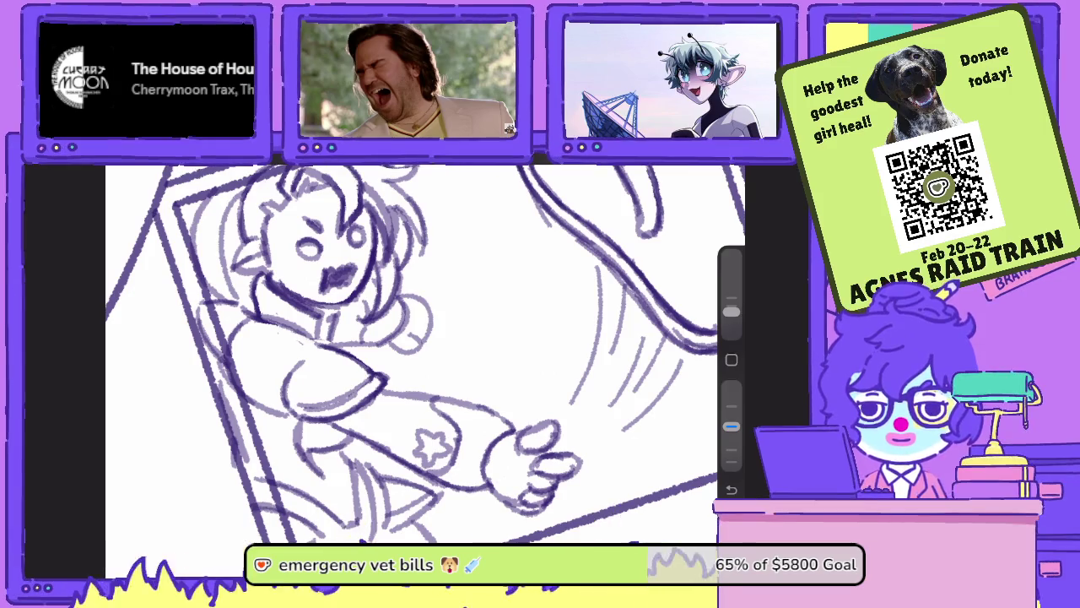
pyautogui.hotkey('ctrl', 'z')
pyautogui.hotkey('ctrl', 'z')
pyautogui.hotkey('ctrl', 'z')
pyautogui.hotkey('ctrl', 'z')
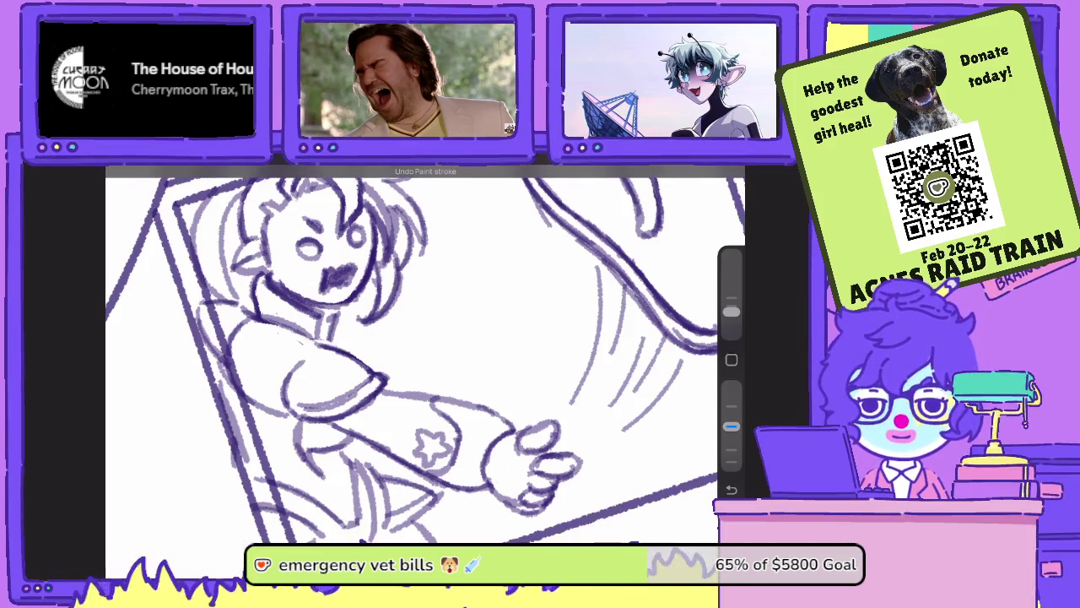
pyautogui.moveTo(338, 253); pyautogui.dragTo(371, 320)
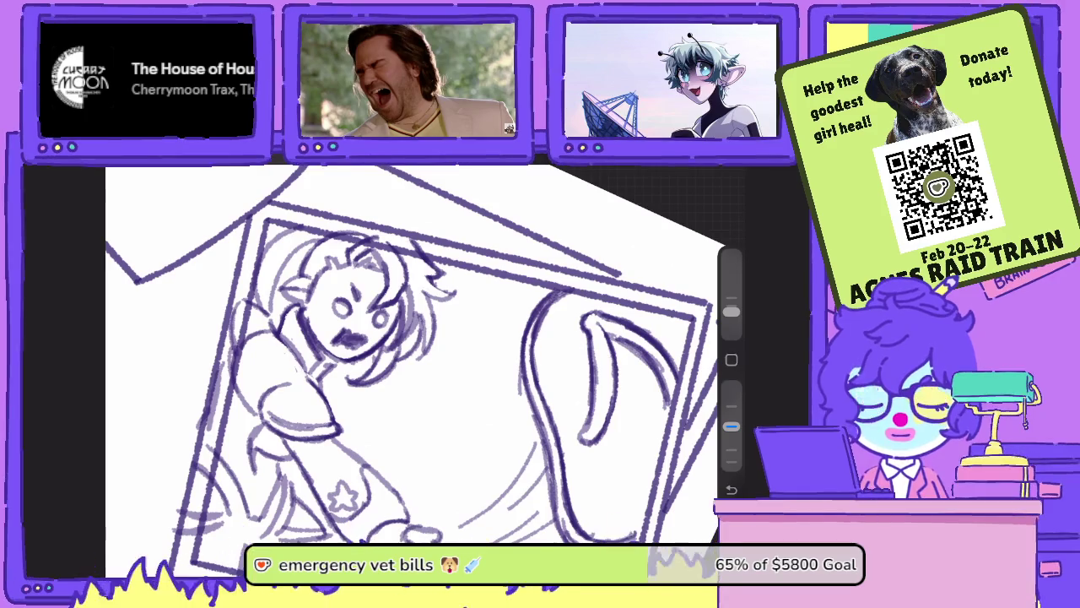
pyautogui.moveTo(405, 354); pyautogui.dragTo(380, 329)
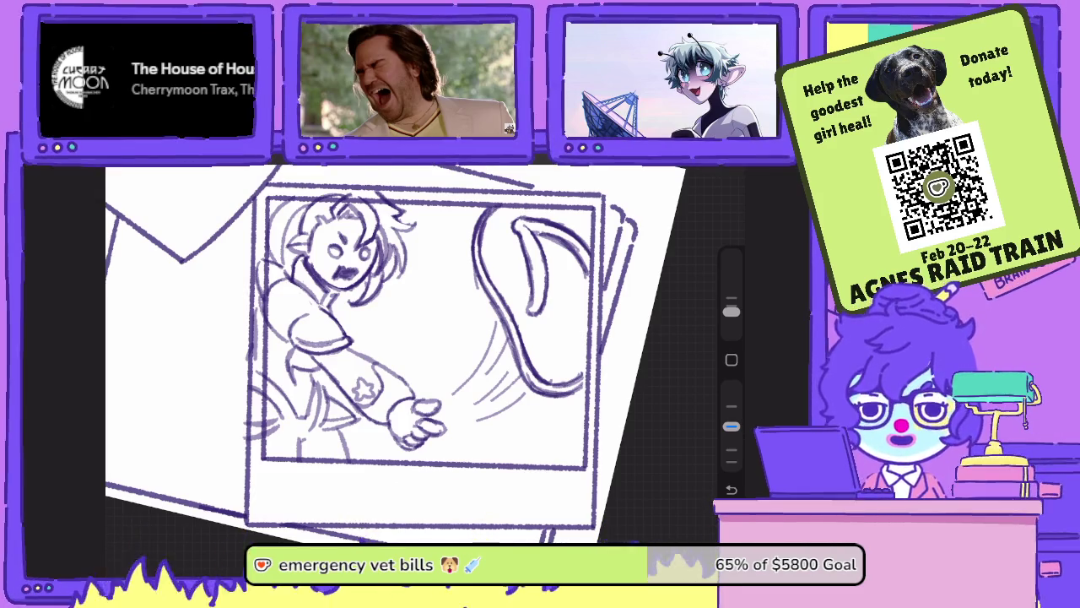
pyautogui.moveTo(405, 338); pyautogui.dragTo(490, 329)
pyautogui.scroll(5, 405, 338)
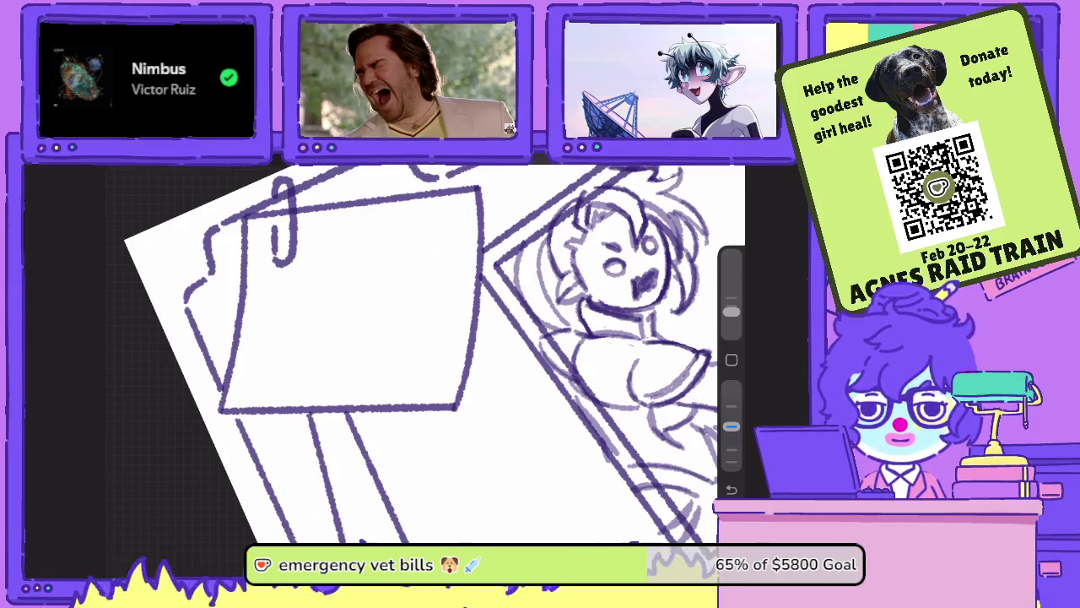
# - Letter 'GUILTY OF' on the clipped sticky note, redoing a misdrawn first letter
pyautogui.scroll(3, 405, 338)
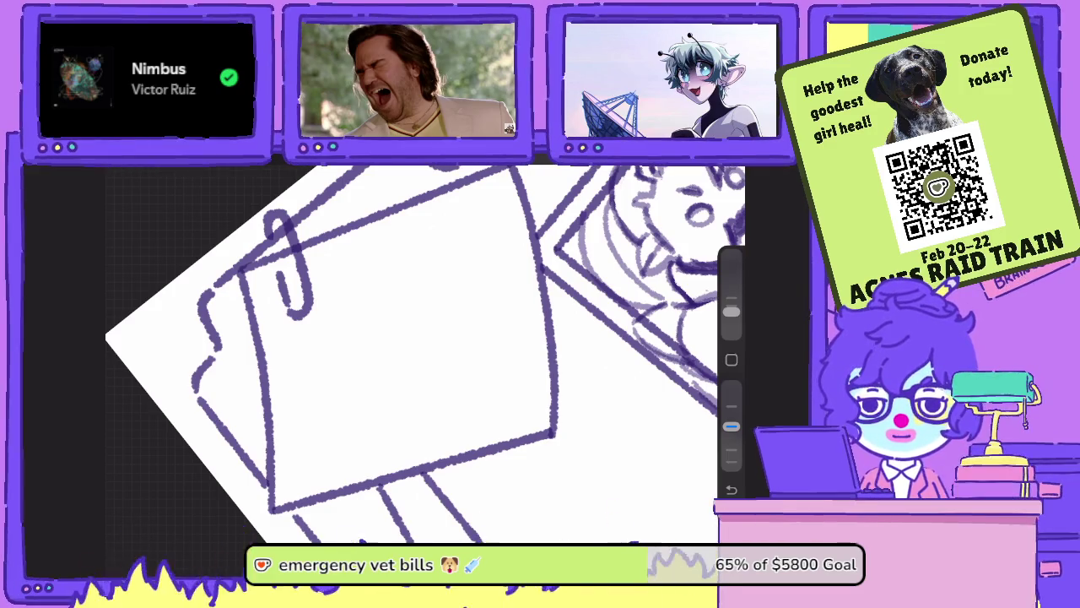
pyautogui.moveTo(348, 275)
pyautogui.mouseDown()
pyautogui.moveTo(334, 309)
pyautogui.moveTo(329, 292)
pyautogui.moveTo(366, 270)
pyautogui.moveTo(381, 289)
pyautogui.moveTo(426, 276)
pyautogui.mouseUp()
pyautogui.hotkey('ctrl', 'z')
pyautogui.moveTo(410, 253)
pyautogui.mouseDown()
pyautogui.moveTo(434, 247)
pyautogui.moveTo(442, 275)
pyautogui.mouseUp()
pyautogui.moveTo(297, 339)
pyautogui.mouseDown()
pyautogui.moveTo(312, 363)
pyautogui.moveTo(331, 326)
pyautogui.mouseUp()
pyautogui.moveTo(314, 346); pyautogui.dragTo(418, 336)
# - Letter 'CHANCLA ASSAULT' below it to complete the note
pyautogui.moveTo(400, 328)
pyautogui.mouseDown()
pyautogui.moveTo(447, 326)
pyautogui.moveTo(471, 291)
pyautogui.moveTo(493, 311)
pyautogui.moveTo(528, 294)
pyautogui.mouseUp()
pyautogui.moveTo(514, 288); pyautogui.dragTo(525, 286)
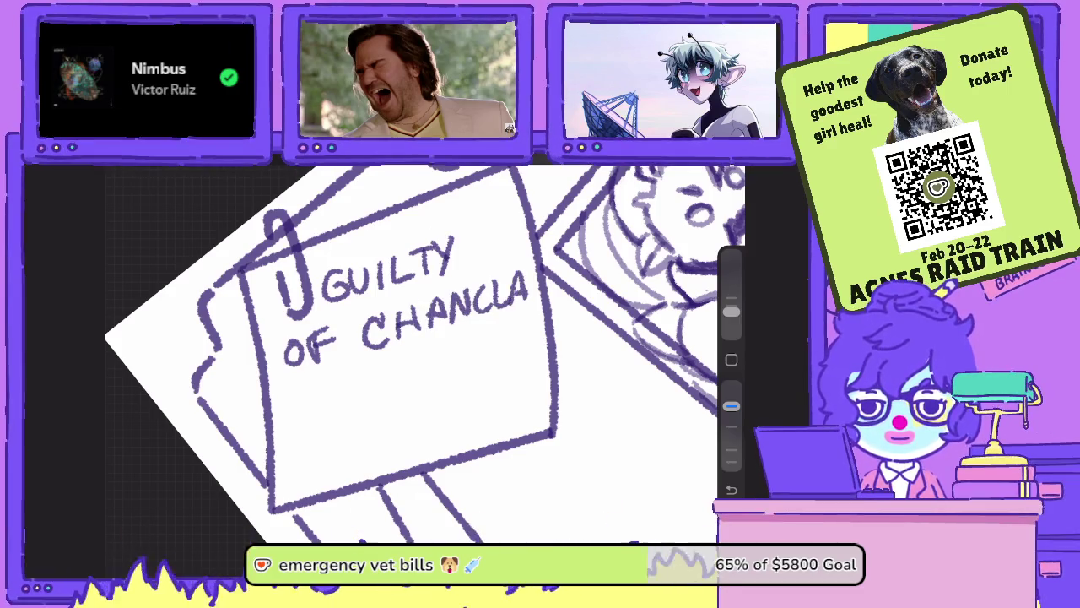
pyautogui.moveTo(304, 427); pyautogui.dragTo(329, 422)
pyautogui.moveTo(309, 412); pyautogui.dragTo(336, 415)
pyautogui.moveTo(381, 378)
pyautogui.mouseDown()
pyautogui.moveTo(356, 410)
pyautogui.moveTo(399, 366)
pyautogui.moveTo(414, 395)
pyautogui.moveTo(442, 353)
pyautogui.mouseUp()
pyautogui.moveTo(454, 346)
pyautogui.mouseDown()
pyautogui.moveTo(493, 370)
pyautogui.moveTo(505, 329)
pyautogui.mouseUp()
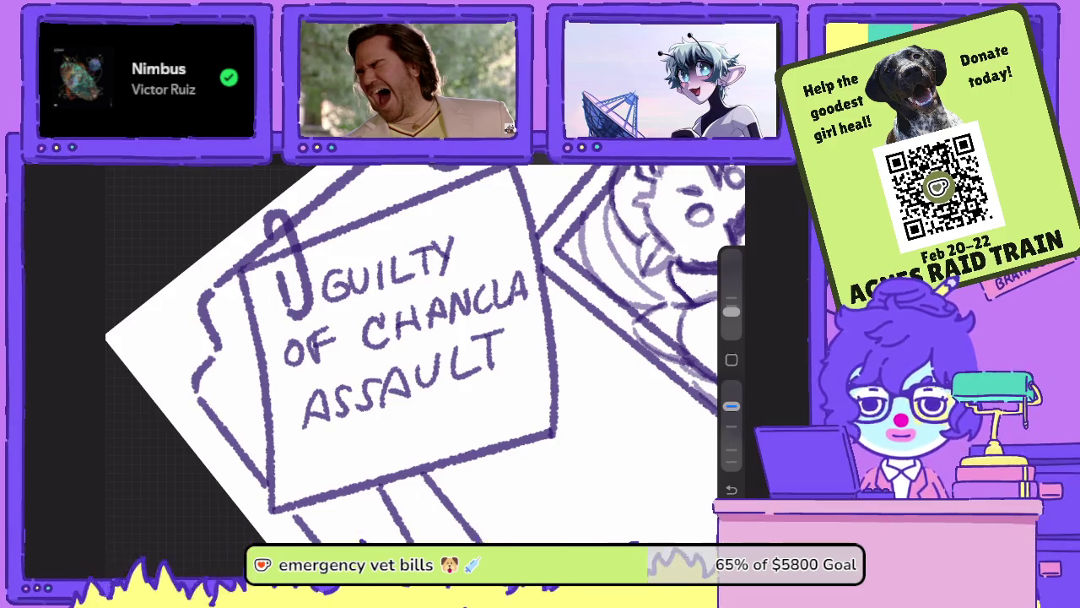
pyautogui.scroll(-5, 426, 354)
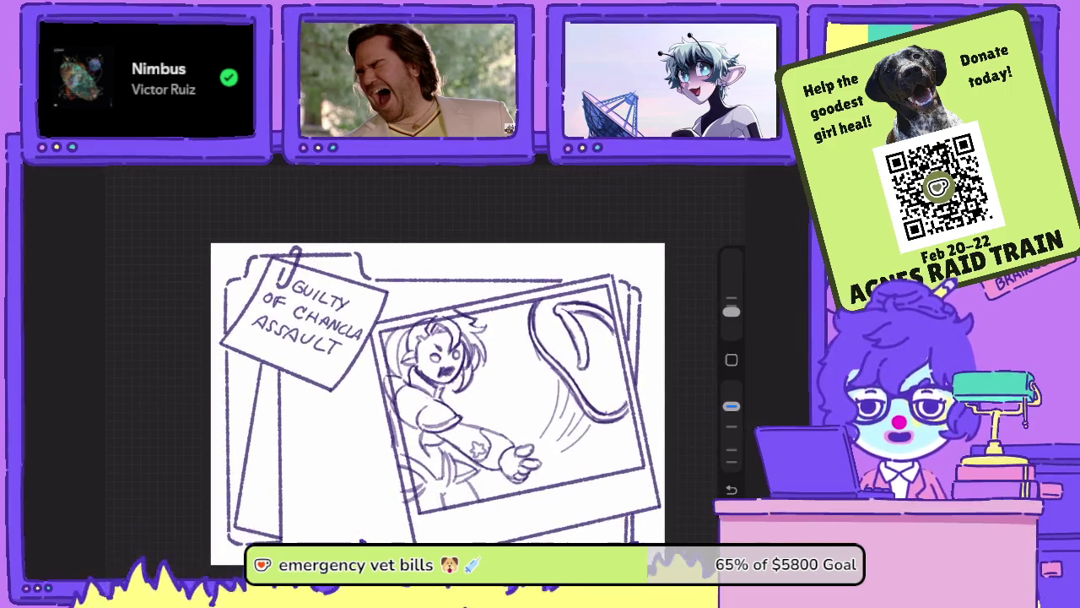
# - Combine Layers 39 and 37 into a new group, collapse it and hide it
pyautogui.press('l')
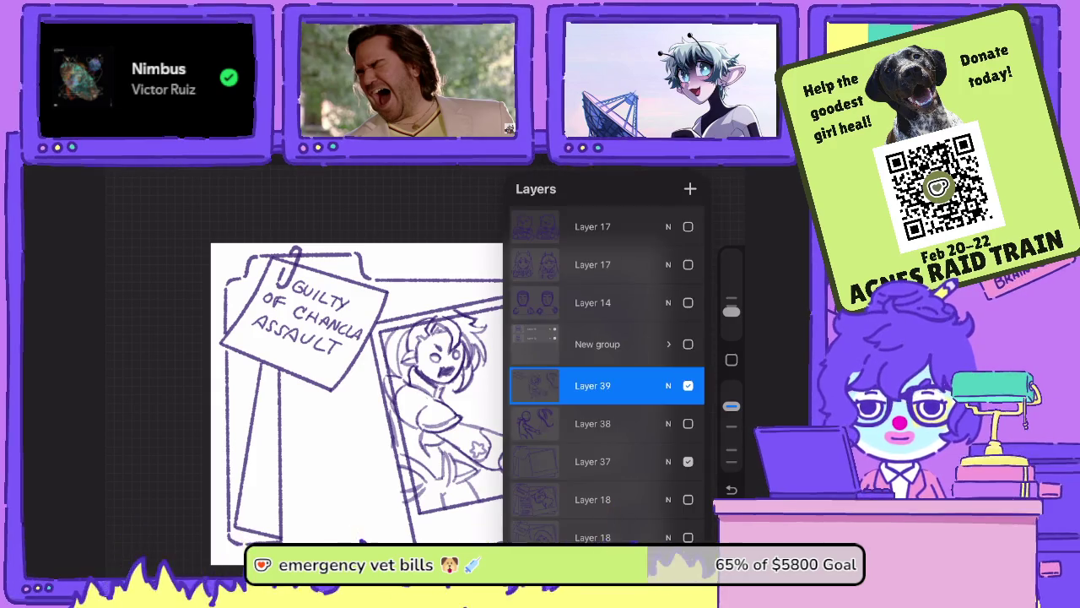
pyautogui.moveTo(641, 423); pyautogui.dragTo(523, 423)
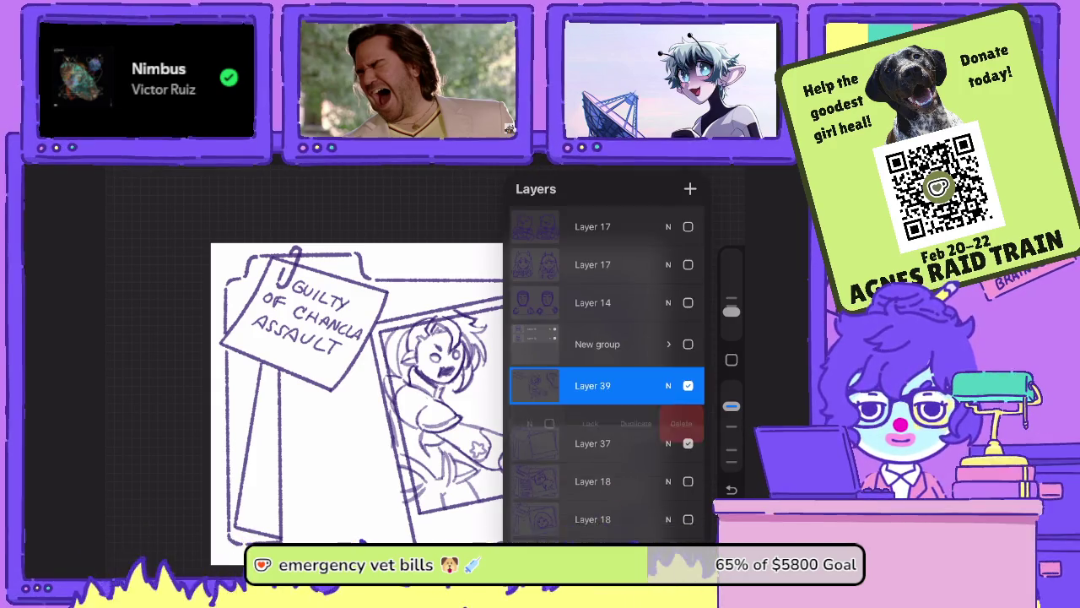
pyautogui.click(590, 385)
pyautogui.click(443, 509)
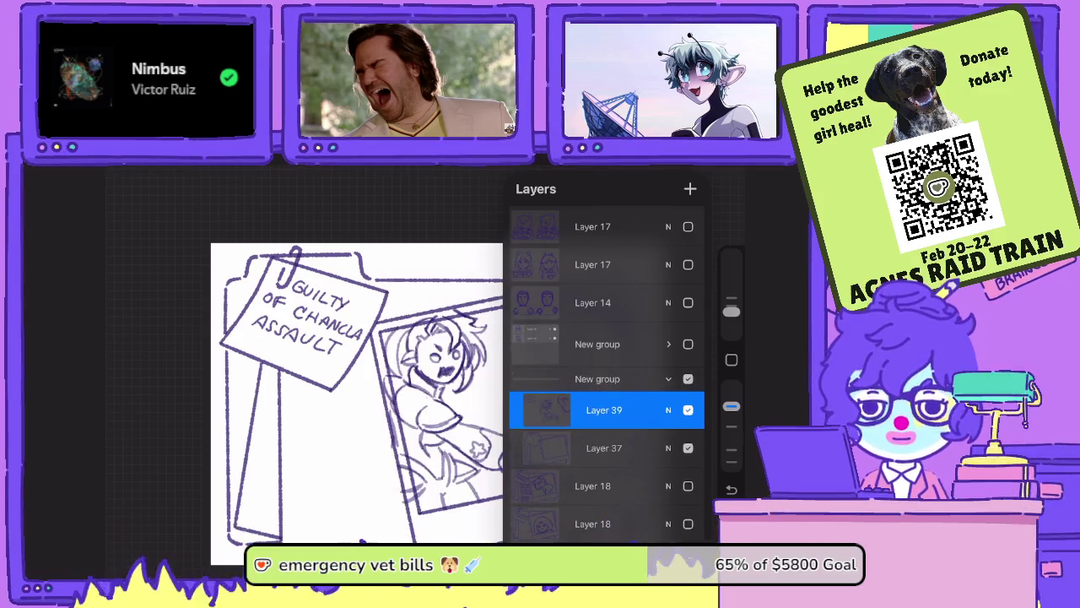
pyautogui.click(598, 378)
pyautogui.click(668, 378)
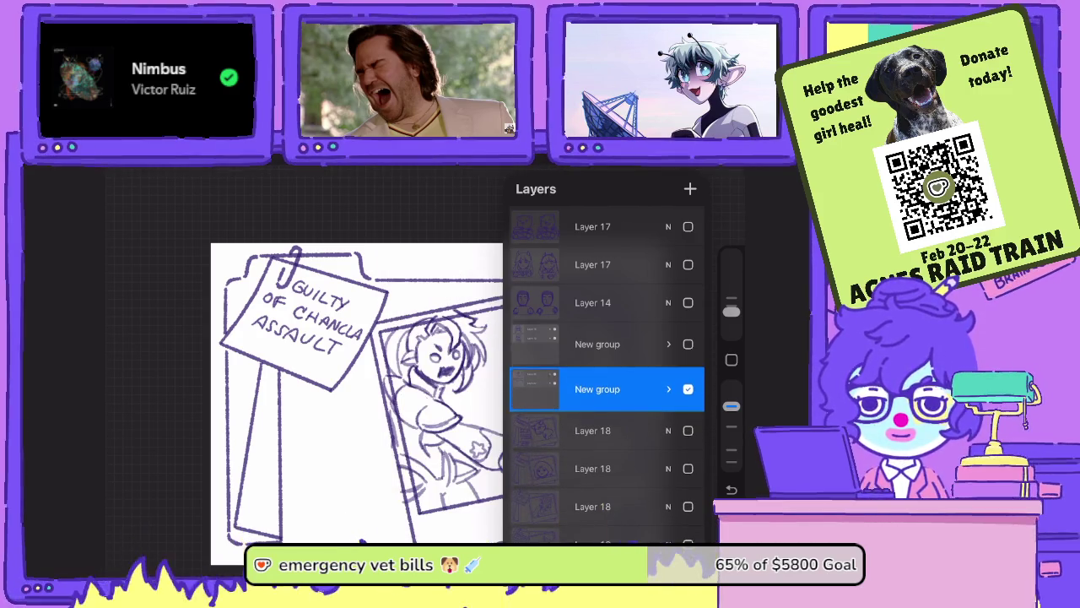
pyautogui.click(688, 389)
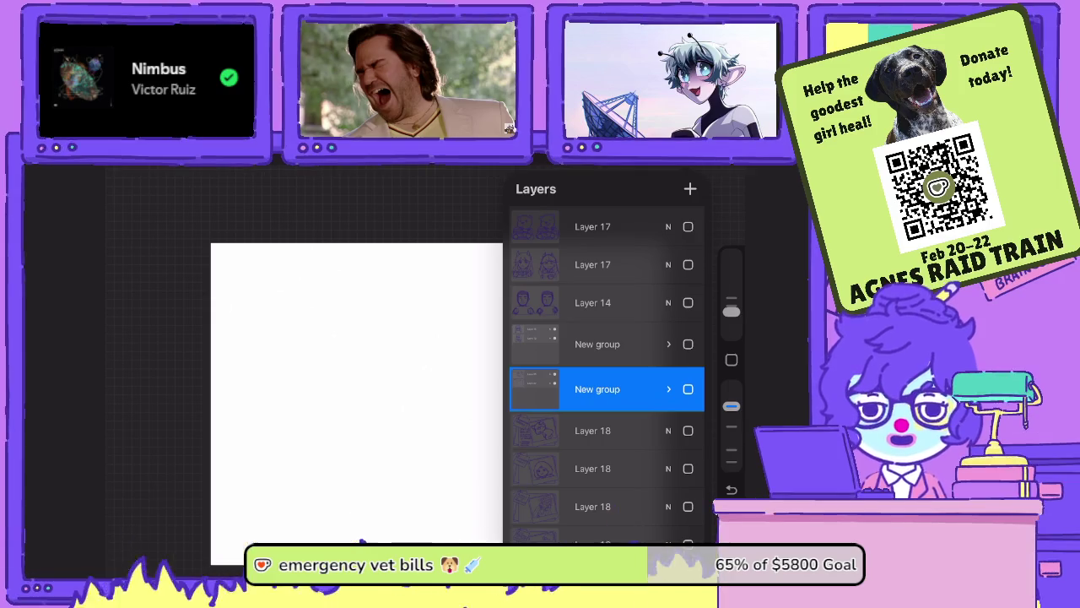